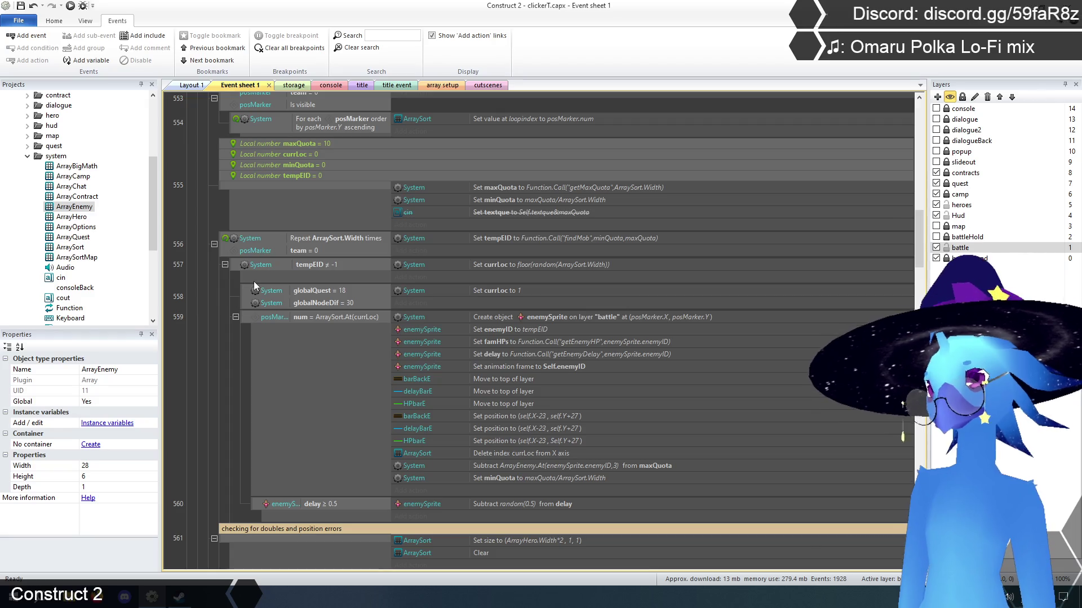
Duplicate event 557's random currLoc action and disable the copy as a backup
{"action": "left_click", "coordinate": [528, 265]}
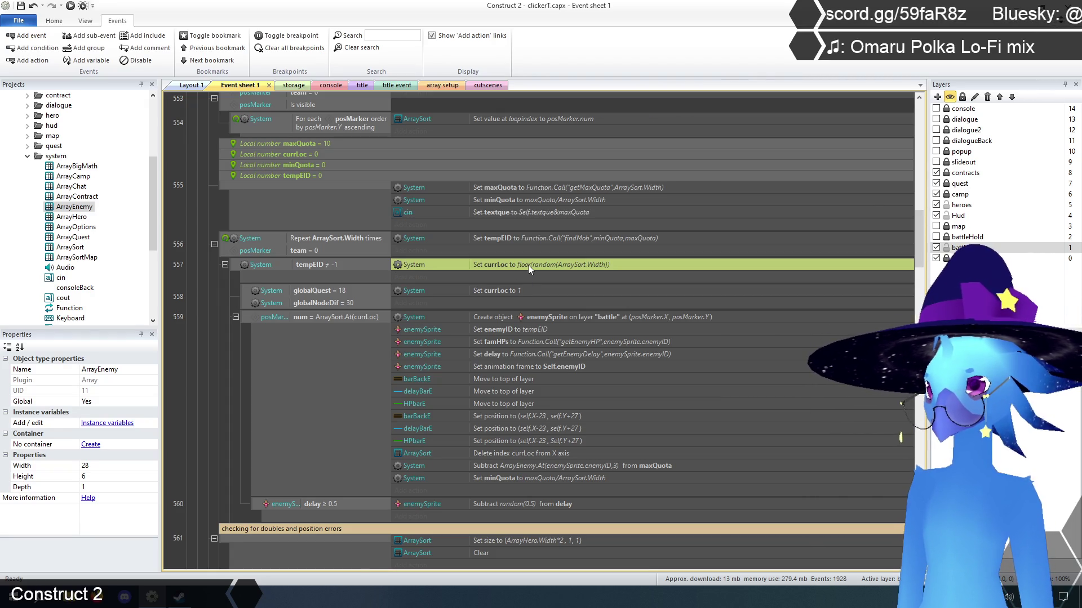
{"action": "key", "text": "ctrl+c"}
{"action": "key", "text": "ctrl+v"}
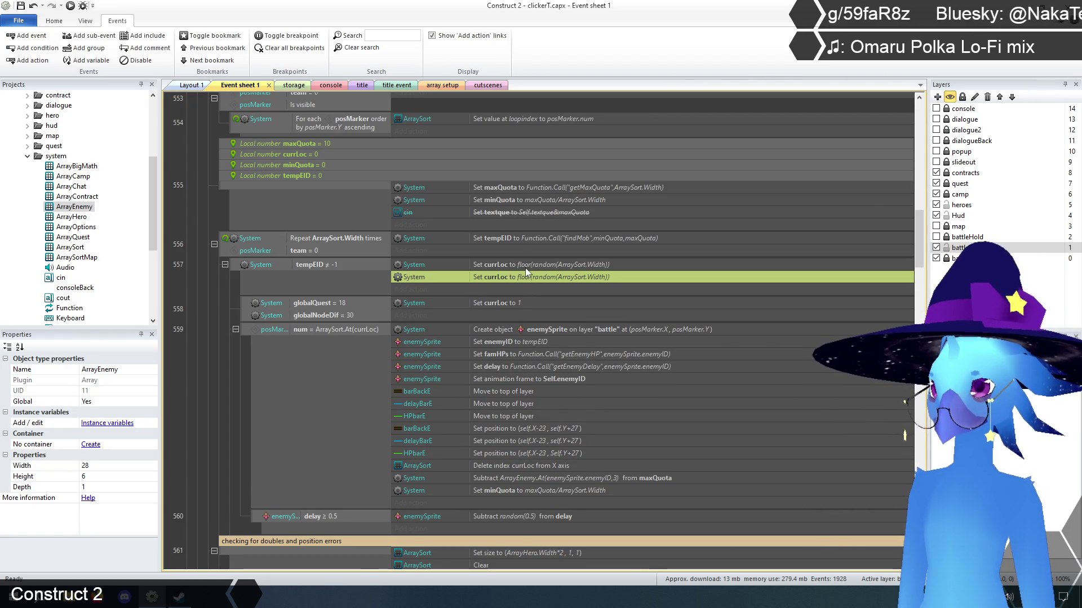
{"action": "right_click", "coordinate": [526, 275]}
{"action": "left_click", "coordinate": [563, 333]}
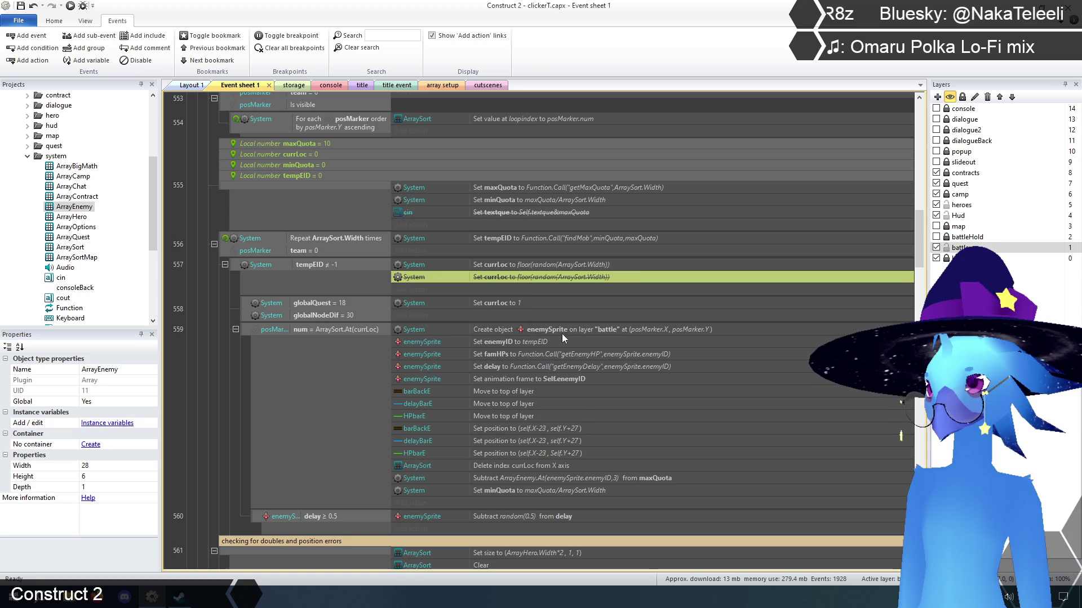
Open the original currLoc action and select its entire value expression
{"action": "double_click", "coordinate": [512, 262]}
{"action": "left_click", "coordinate": [499, 481]}
{"action": "key", "text": "ctrl+a"}
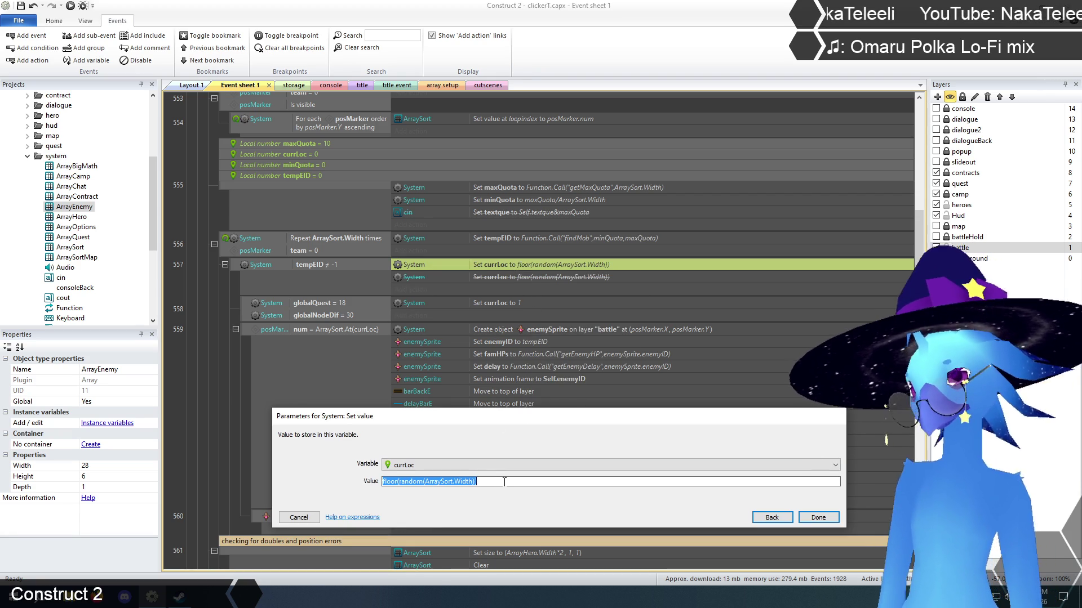
Replace the random currLoc value with ArrayEnemy.At(tempEID,5)
{"action": "key", "text": "BackSpace"}
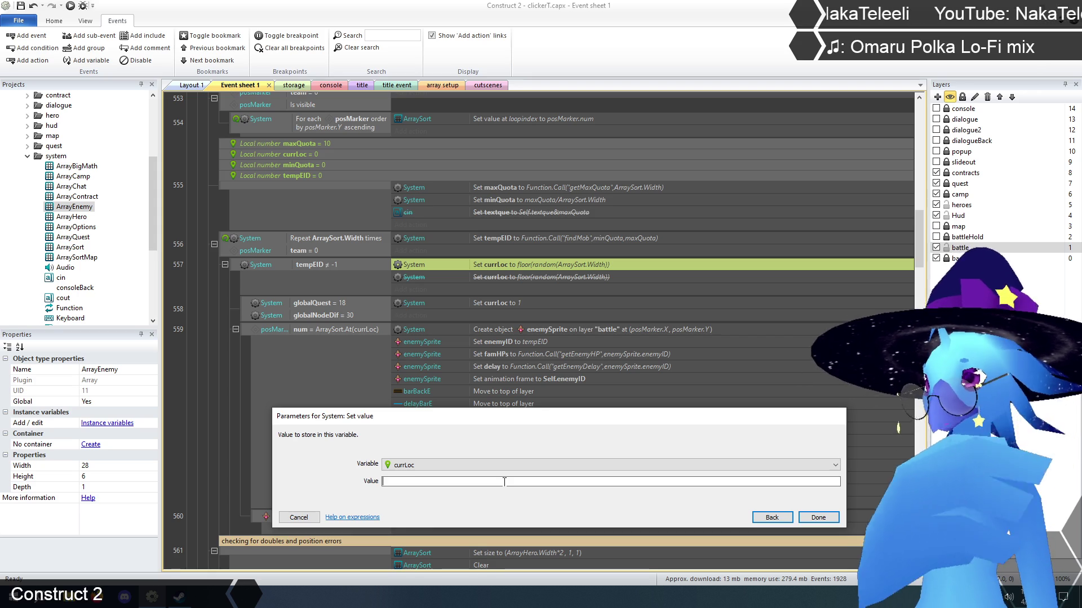
{"action": "type", "text": "arra"}
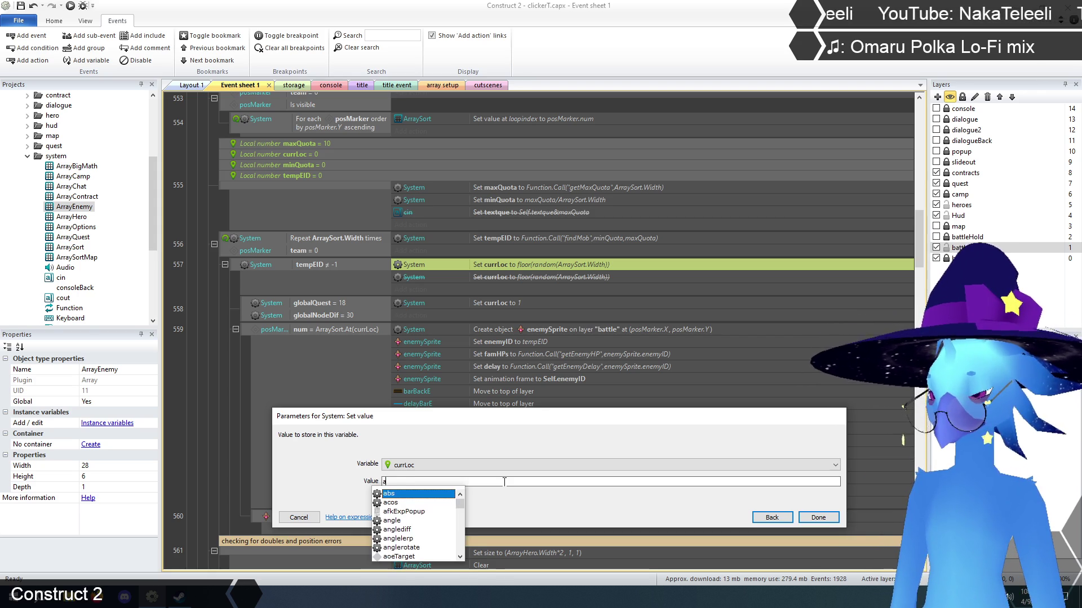
{"action": "key", "text": "Down"}
{"action": "key", "text": "Down"}
{"action": "key", "text": "Down"}
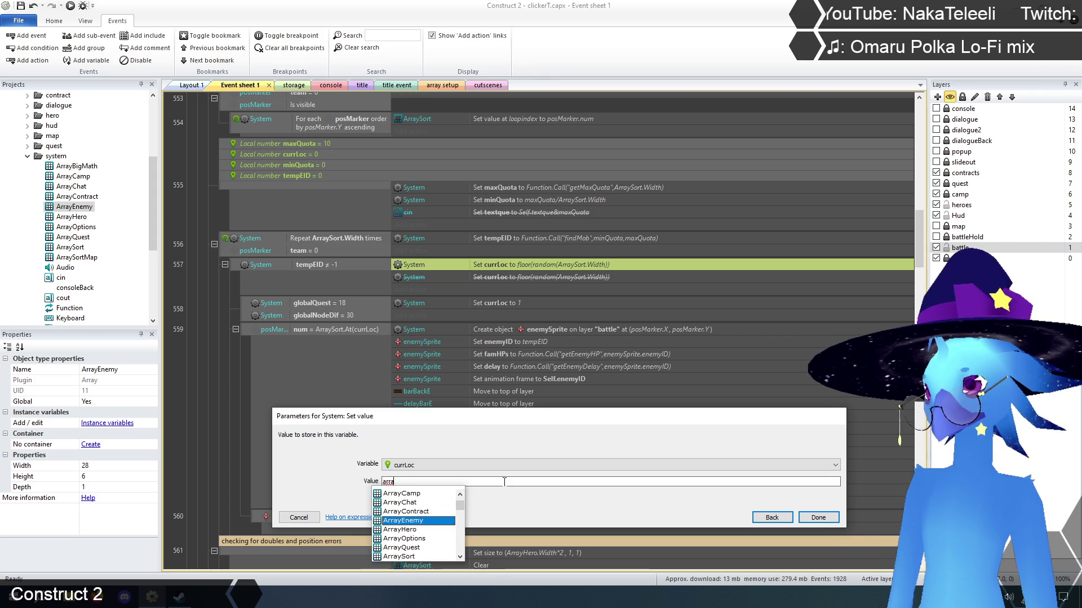
{"action": "key", "text": "Return"}
{"action": "type", "text": ".At"}
{"action": "key", "text": "Return"}
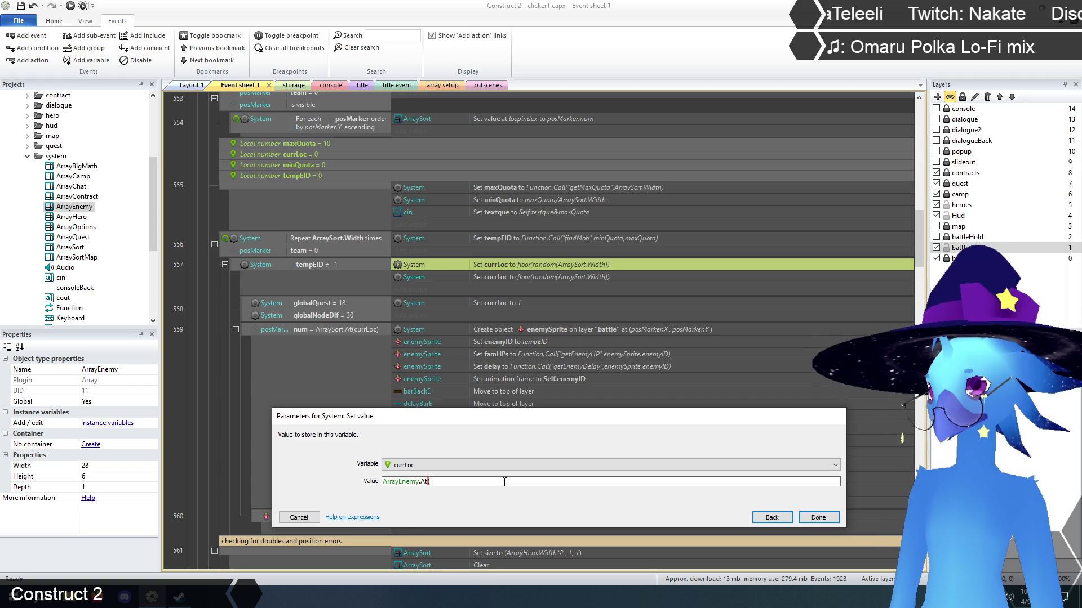
{"action": "type", "text": "tempEID,"}
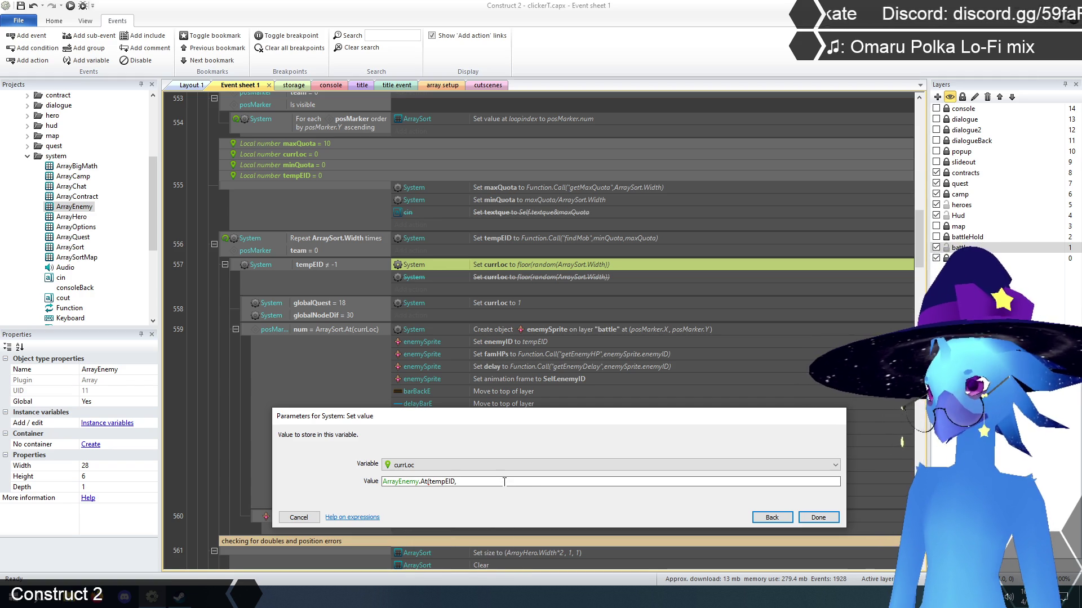
{"action": "type", "text": "5"}
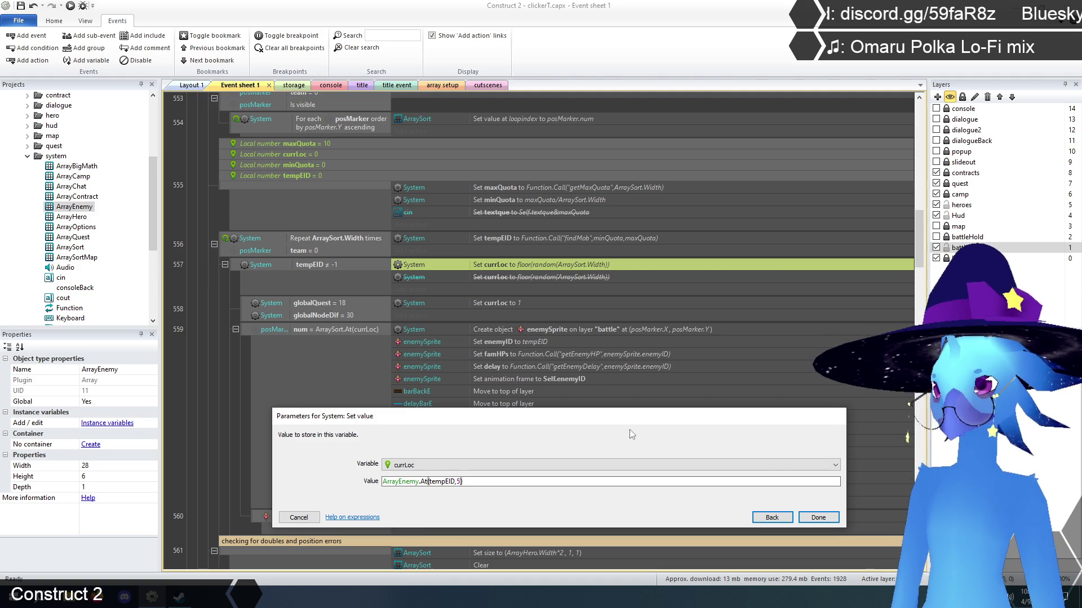
{"action": "left_click", "coordinate": [817, 517]}
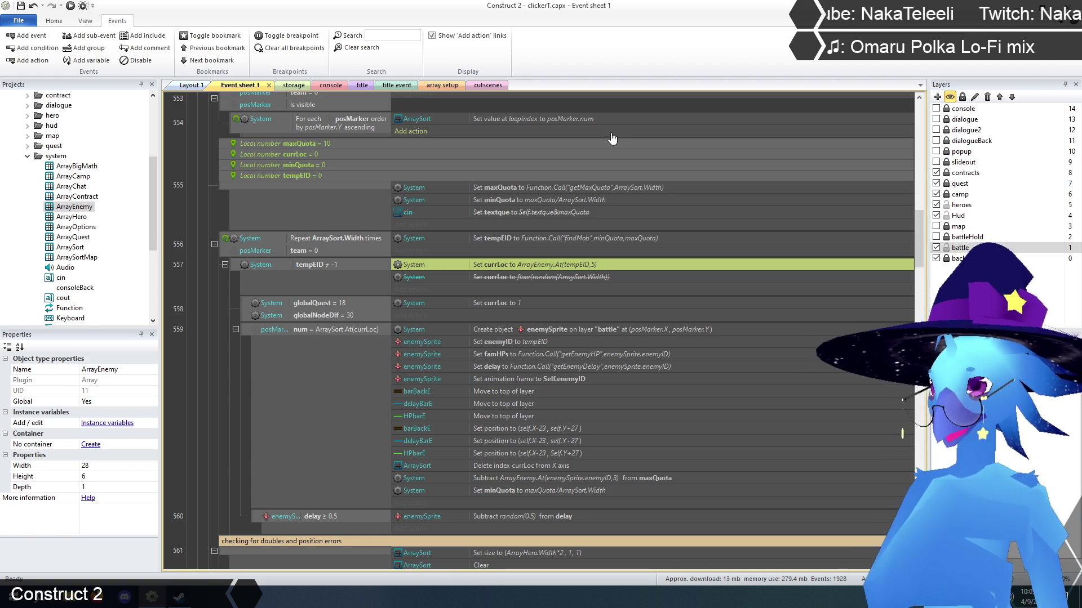
Review the enemy array columns in array setup, then reopen event 557's currLoc action
{"action": "left_click", "coordinate": [441, 86]}
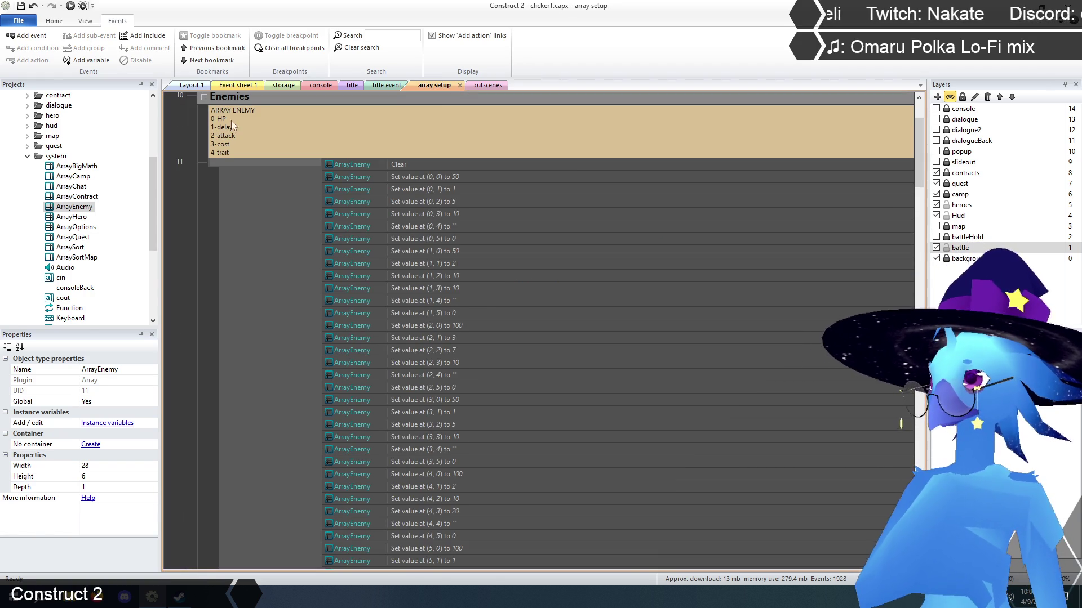
{"action": "left_click", "coordinate": [237, 85]}
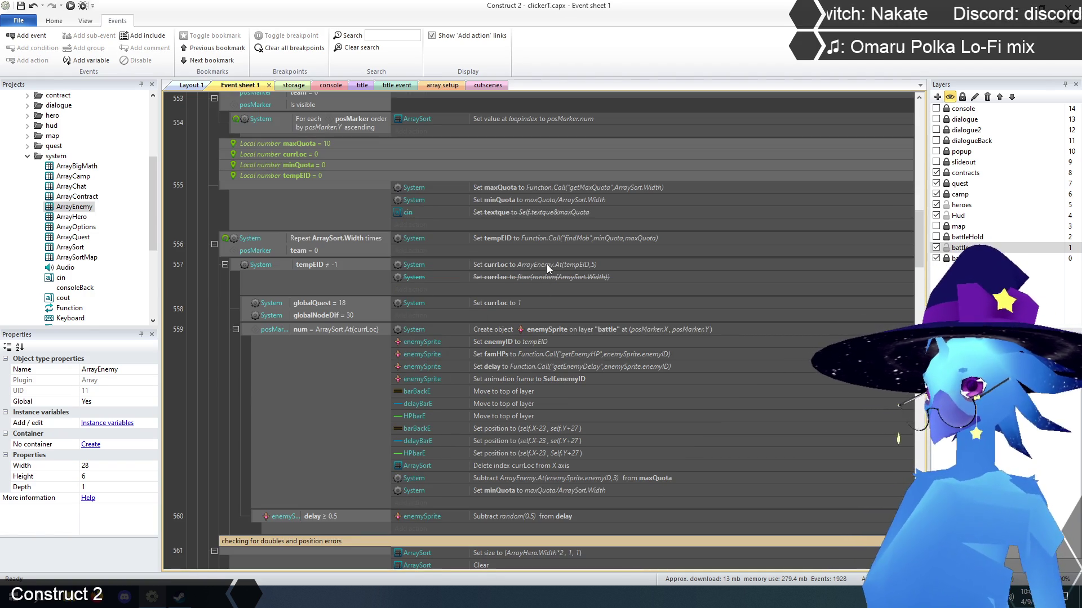
{"action": "double_click", "coordinate": [546, 265]}
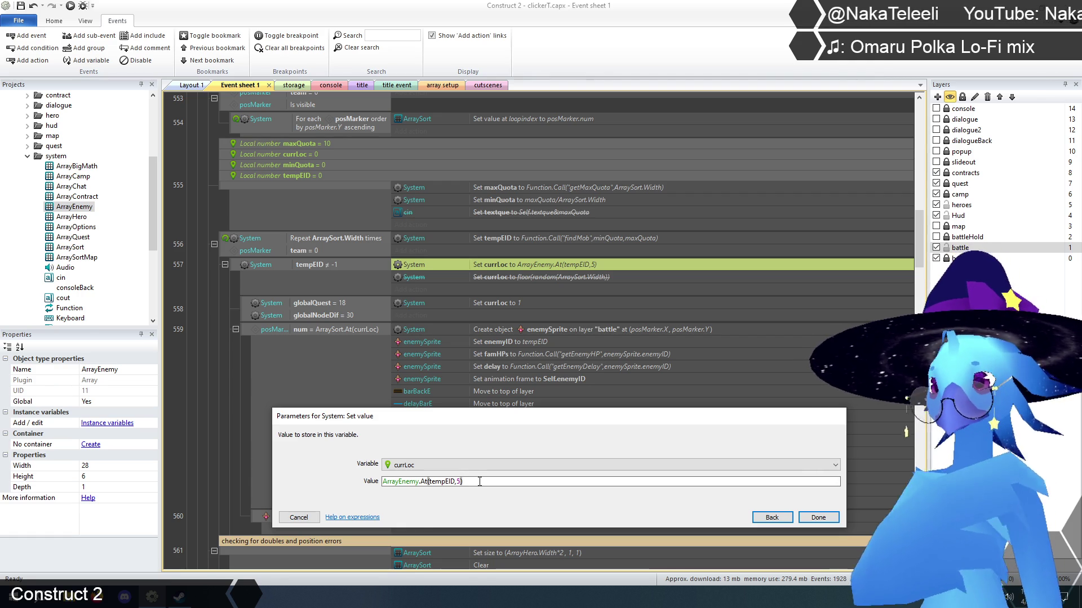
Extend the value to (ArrayEnemy.At(tempEID,5)/2)*ArraySort.Width-1
{"action": "type", "text": "/2"}
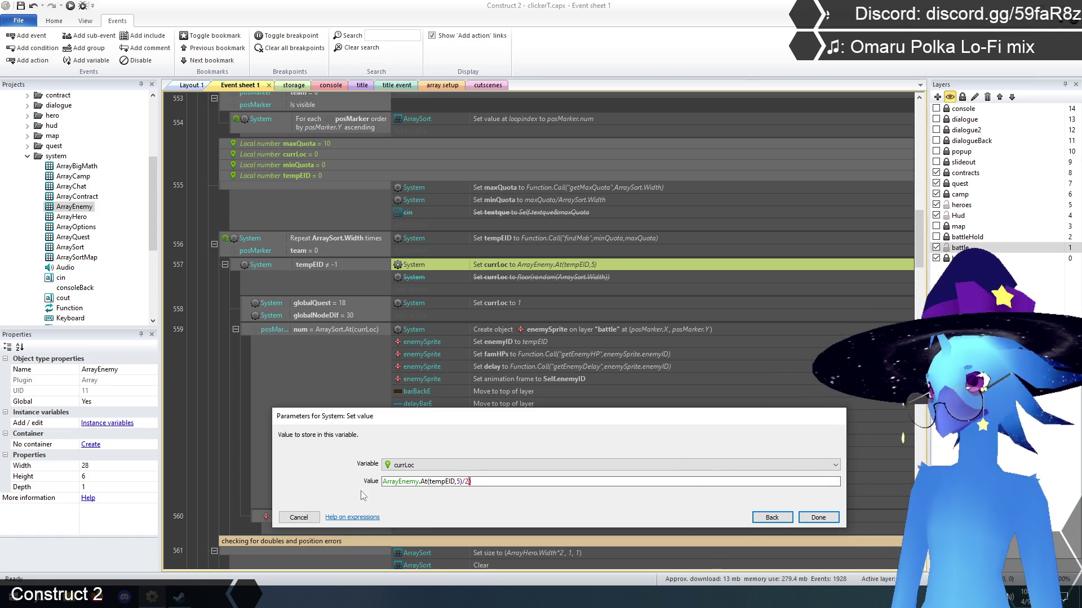
{"action": "key", "text": "Home"}
{"action": "type", "text": "("}
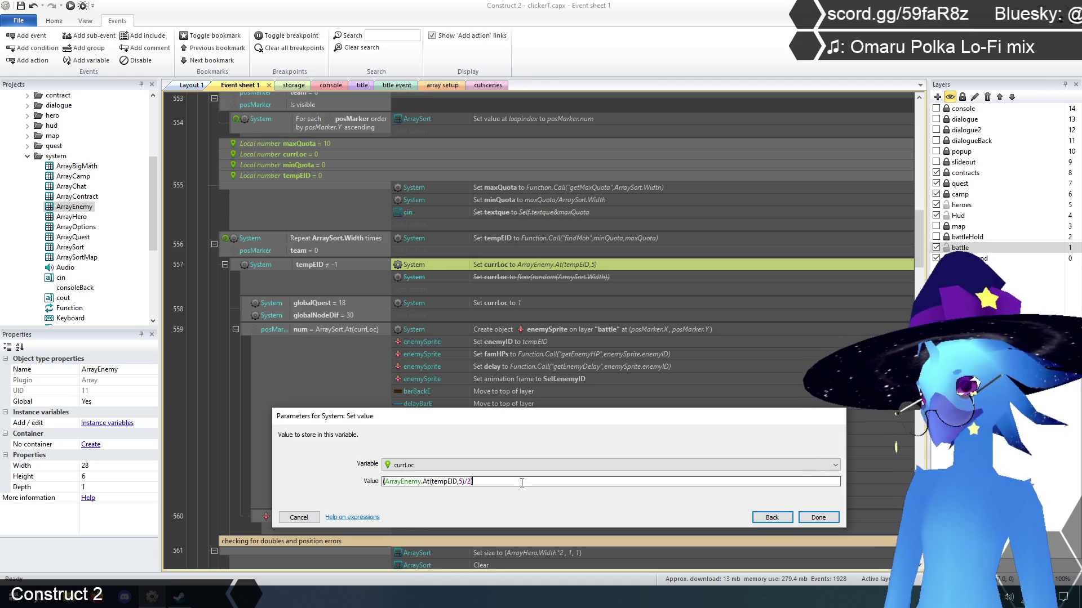
{"action": "key", "text": "End"}
{"action": "type", "text": "*"}
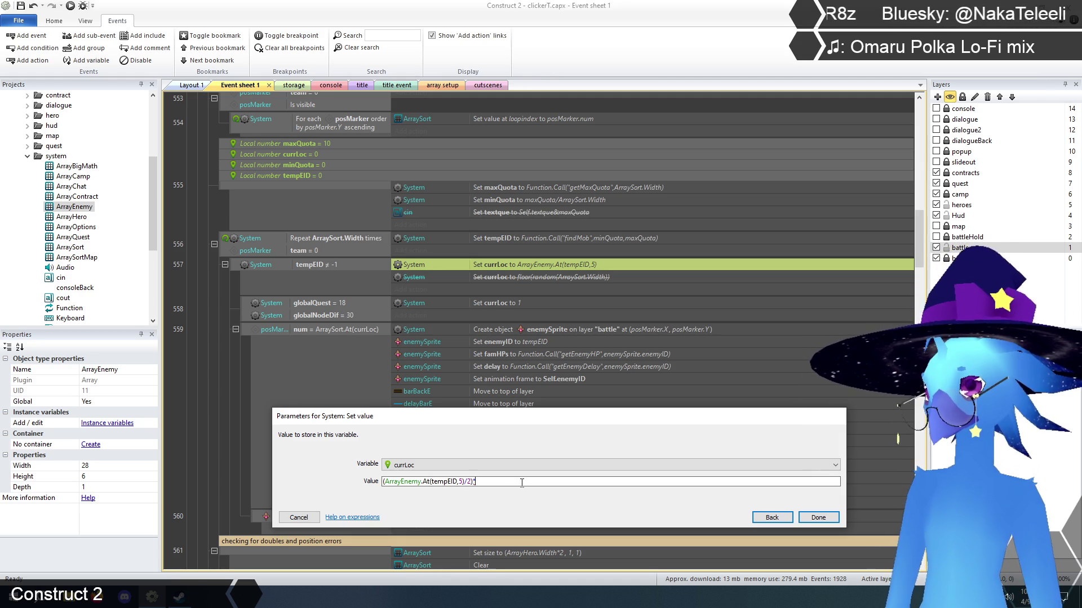
{"action": "type", "text": "arrays"}
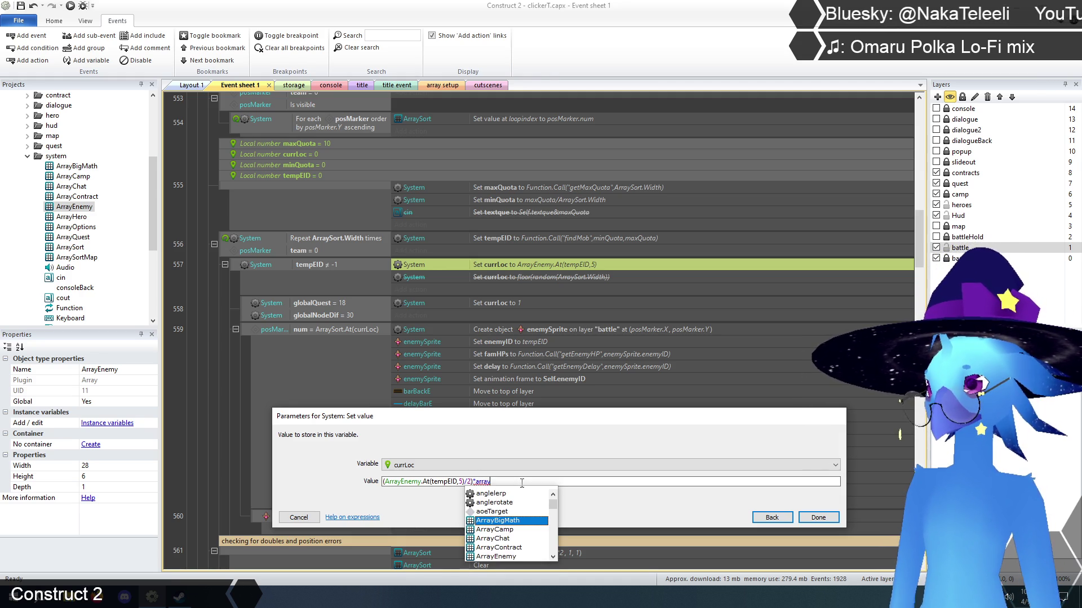
{"action": "key", "text": "Tab"}
{"action": "type", "text": ".w"}
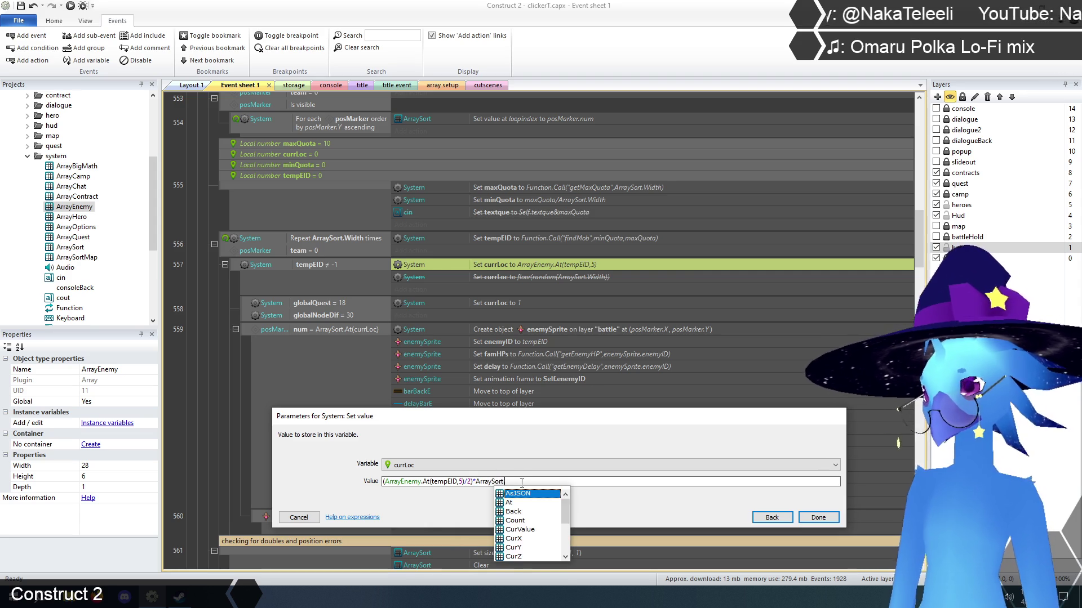
{"action": "key", "text": "Tab"}
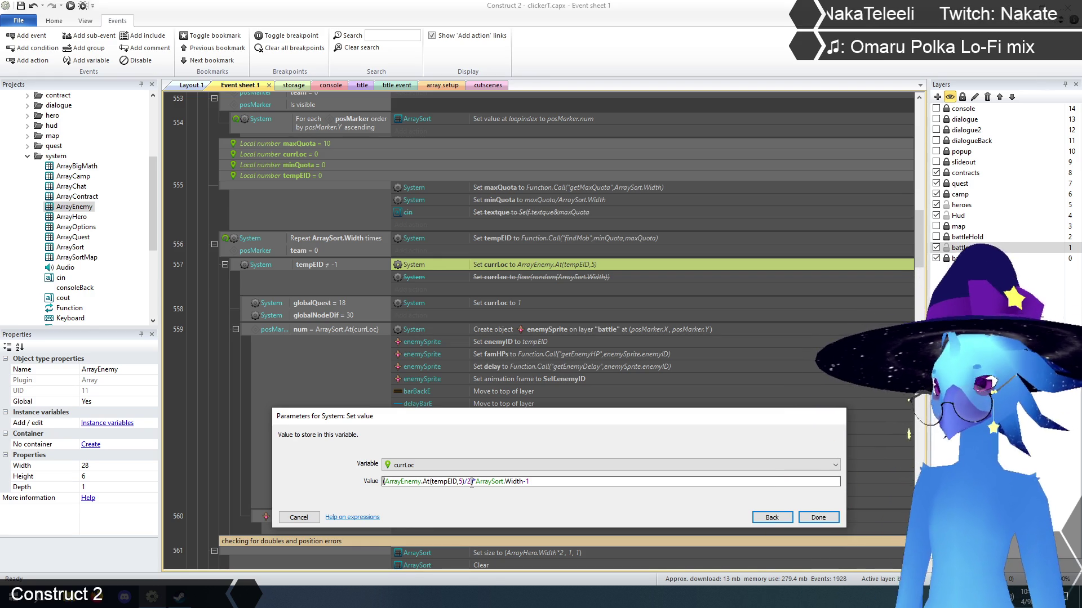
Wrap the whole currLoc expression in round( ) and confirm
{"action": "type", "text": "round("}
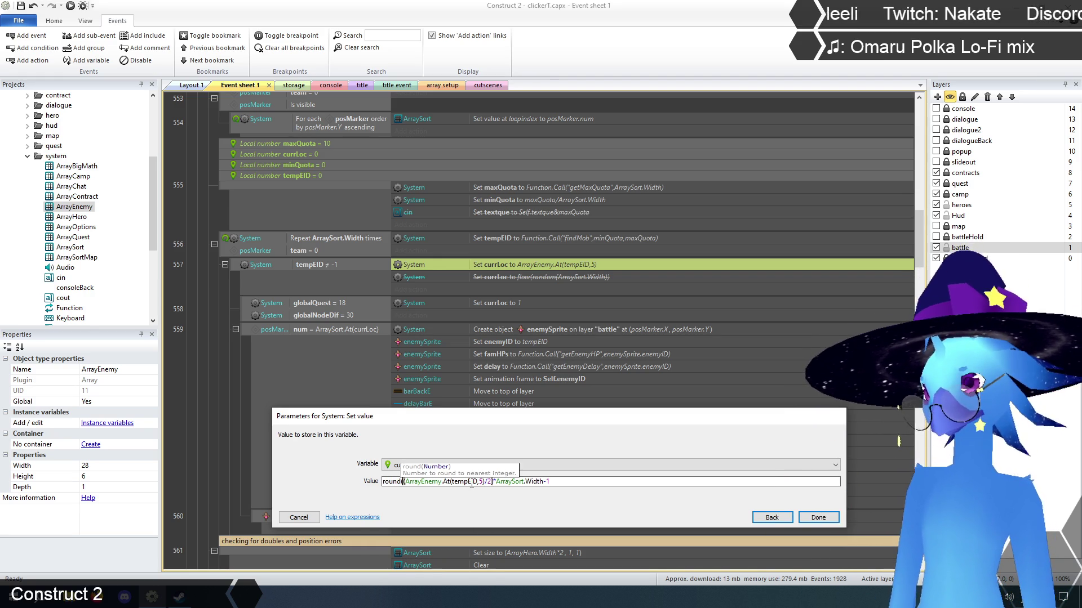
{"action": "left_click", "coordinate": [577, 482]}
{"action": "type", "text": ")"}
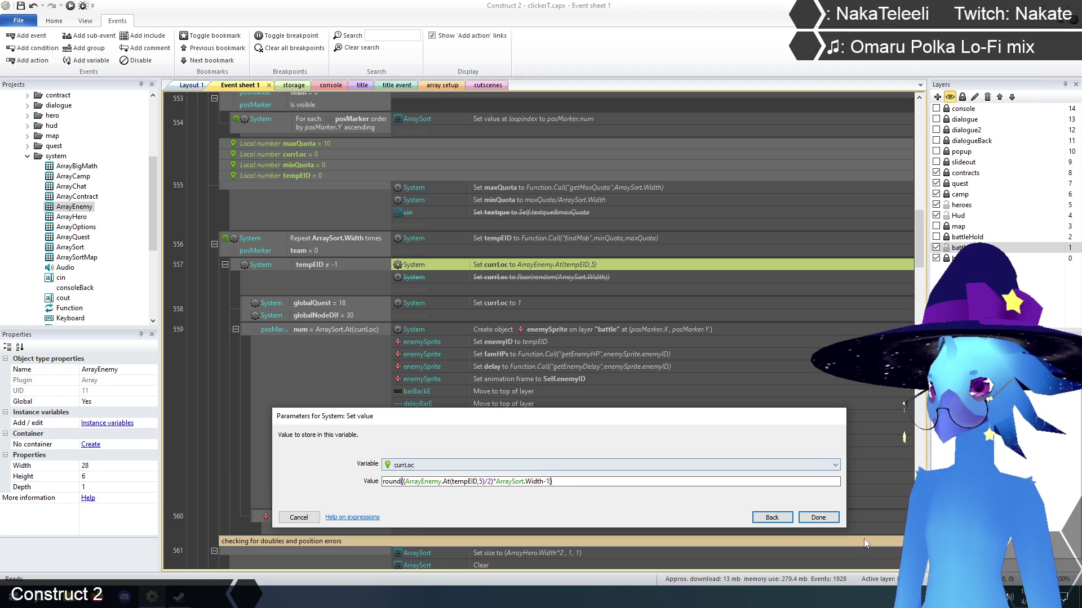
{"action": "left_click", "coordinate": [824, 517]}
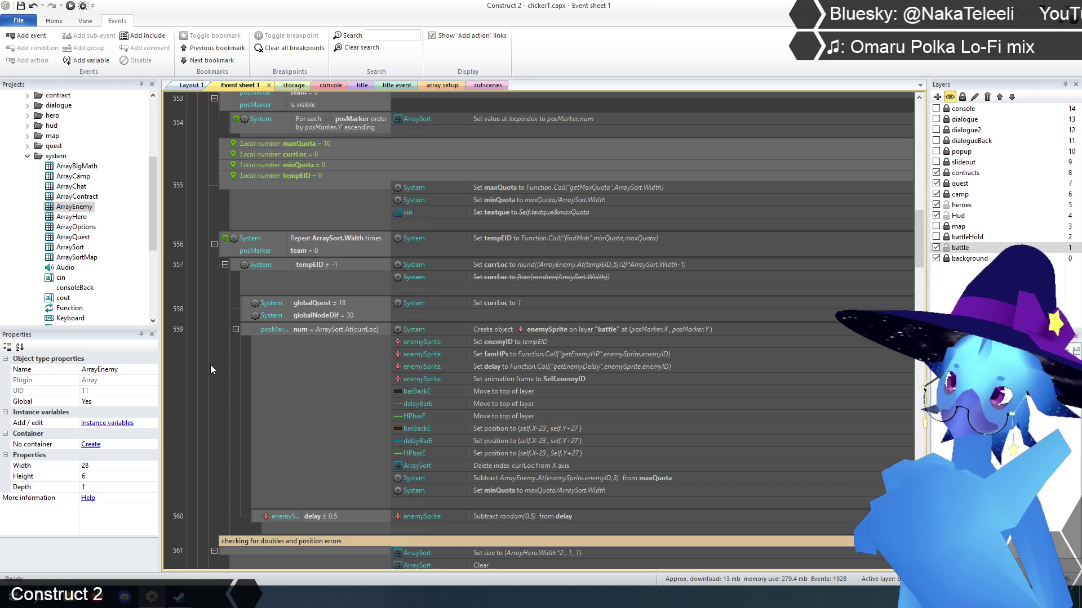
Preview the game from the title layout, then return to Event sheet 1
{"action": "left_click", "coordinate": [357, 88]}
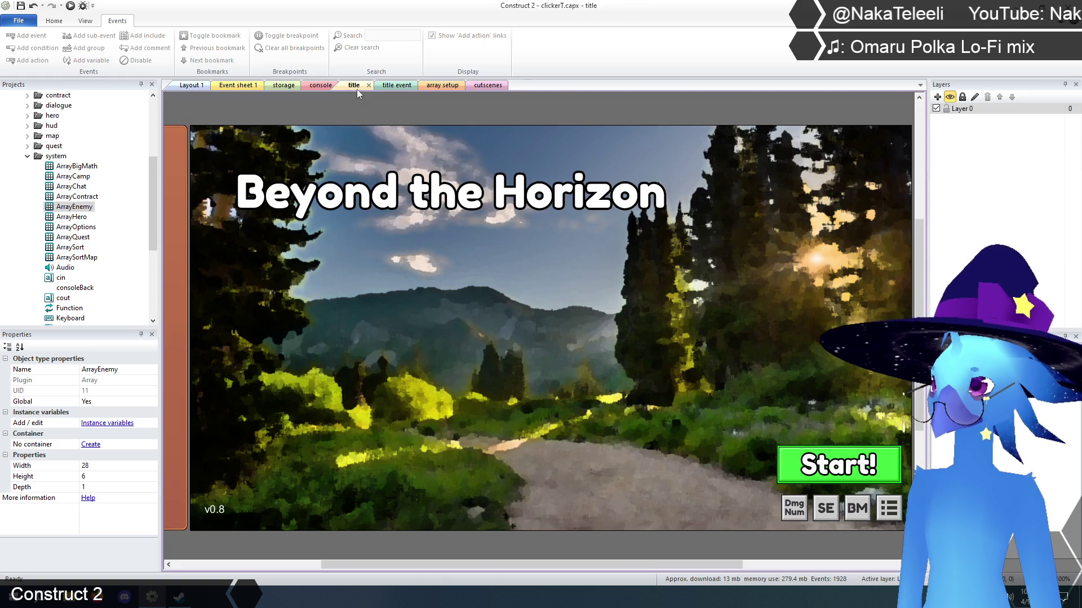
{"action": "left_click", "coordinate": [71, 6]}
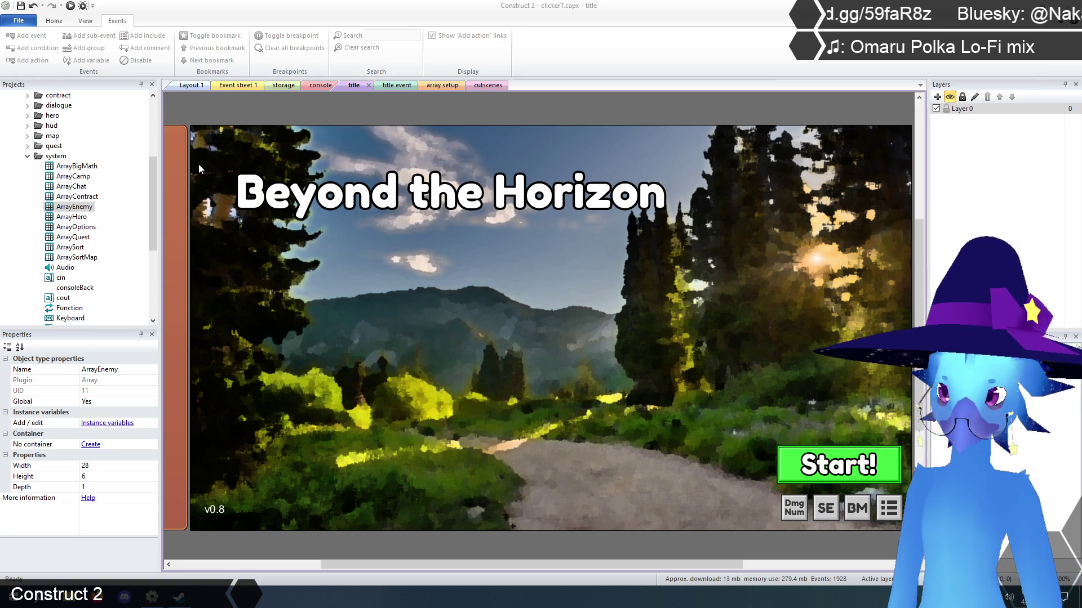
{"action": "left_click", "coordinate": [220, 106]}
{"action": "left_click", "coordinate": [238, 85]}
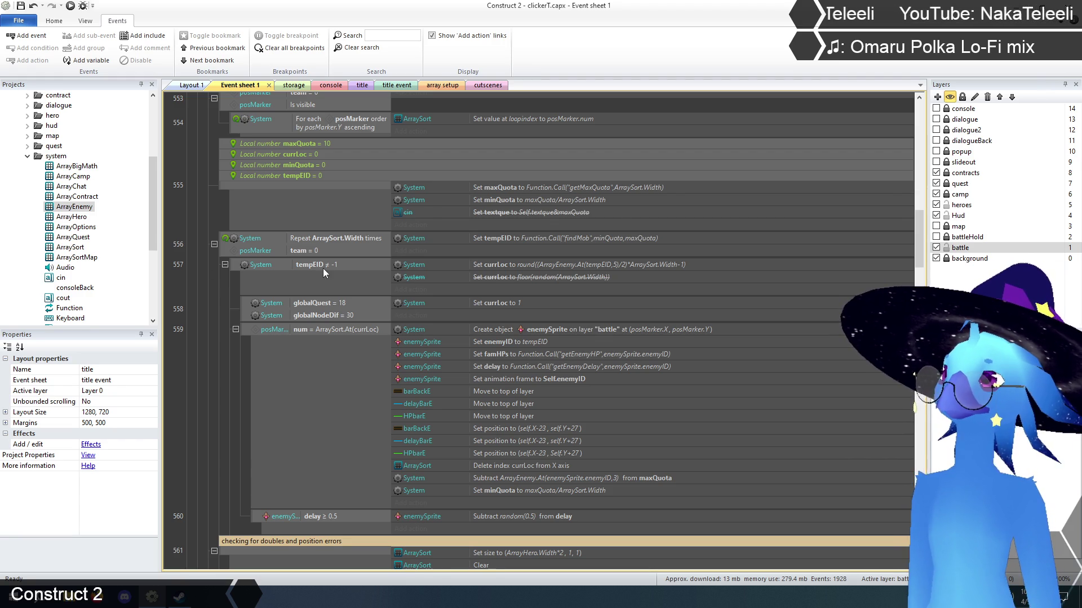
Paste an enabled copy of the cin Set textque action under event 557's currLoc action
{"action": "left_click", "coordinate": [514, 213]}
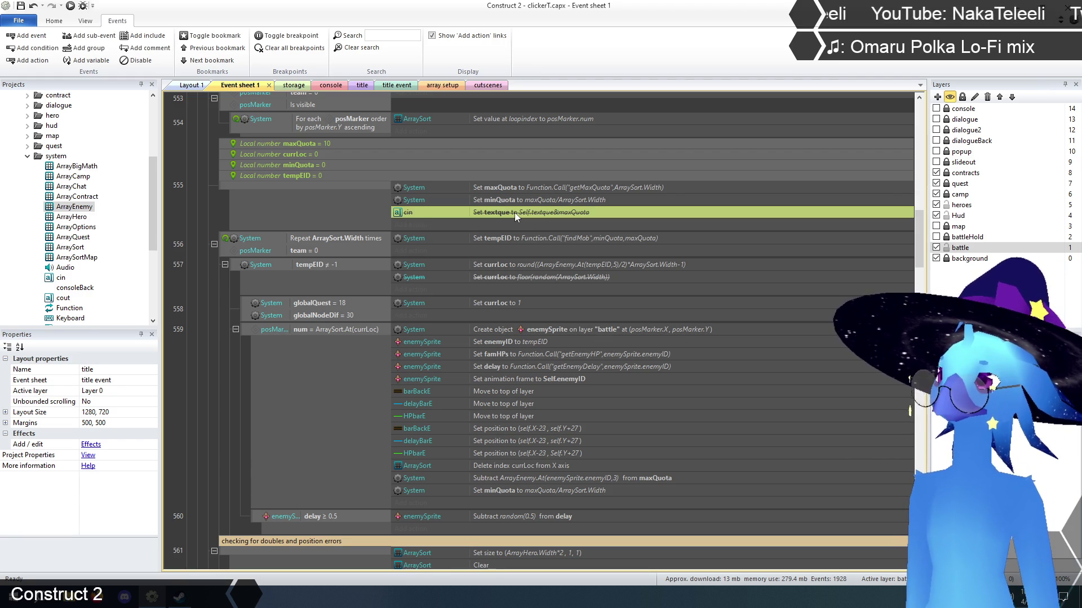
{"action": "left_click", "coordinate": [524, 276]}
{"action": "key", "text": "ctrl+v"}
{"action": "right_click", "coordinate": [510, 289]}
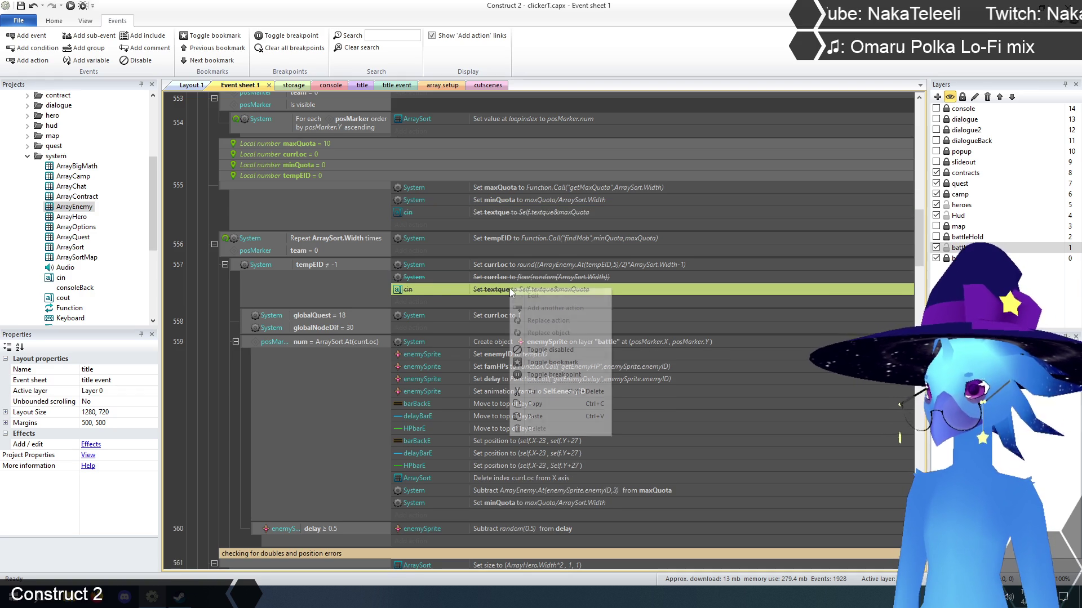
{"action": "left_click", "coordinate": [548, 350]}
Replace maxQuota in the pasted textque value with the rounded currLoc expression
{"action": "double_click", "coordinate": [553, 264]}
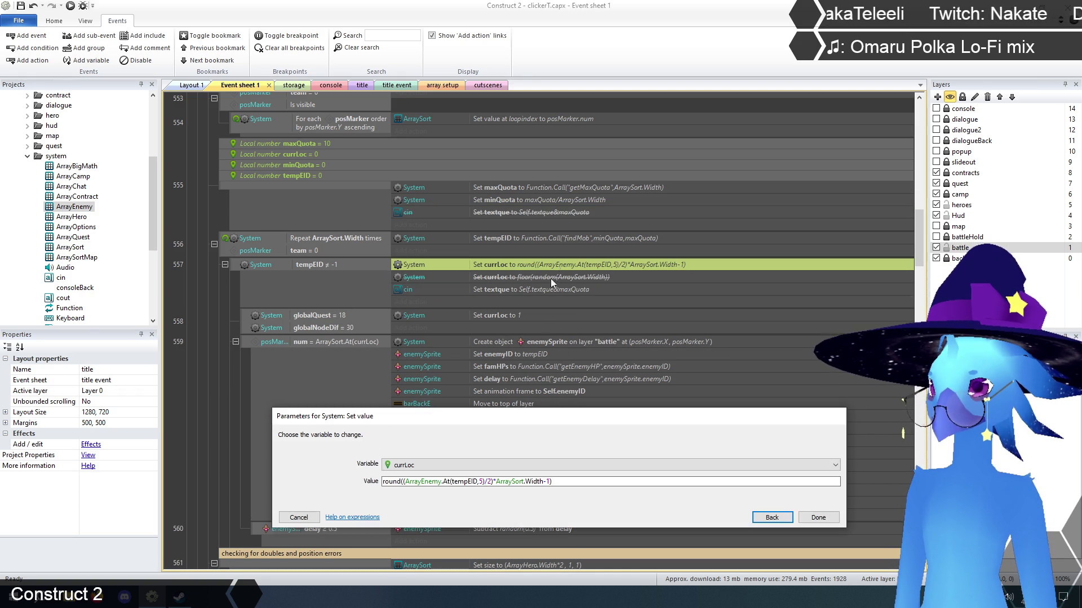
{"action": "left_click", "coordinate": [561, 482]}
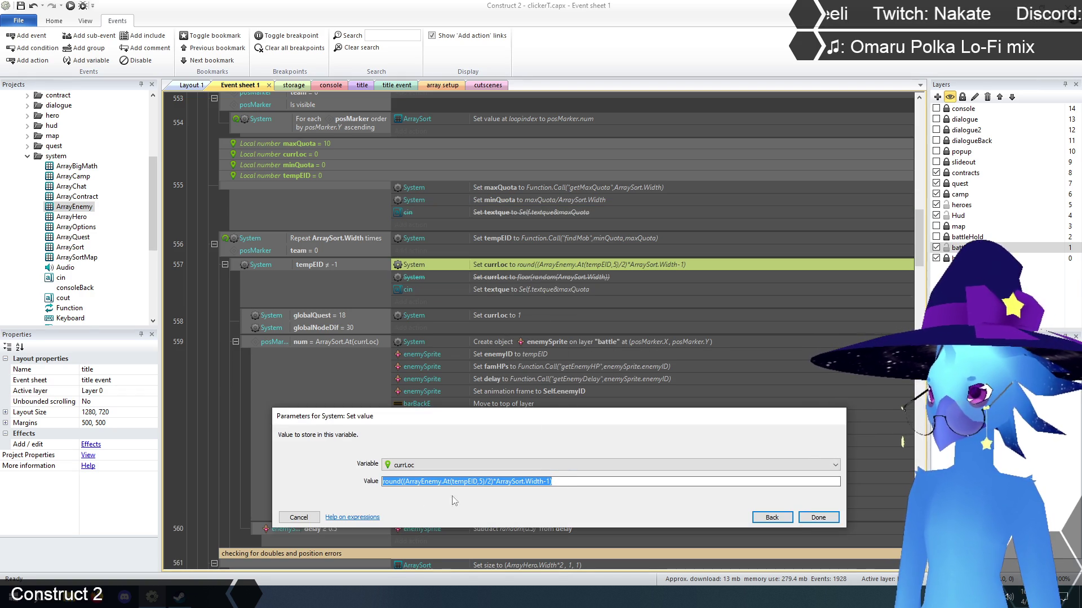
{"action": "left_click", "coordinate": [313, 518]}
{"action": "double_click", "coordinate": [497, 290]}
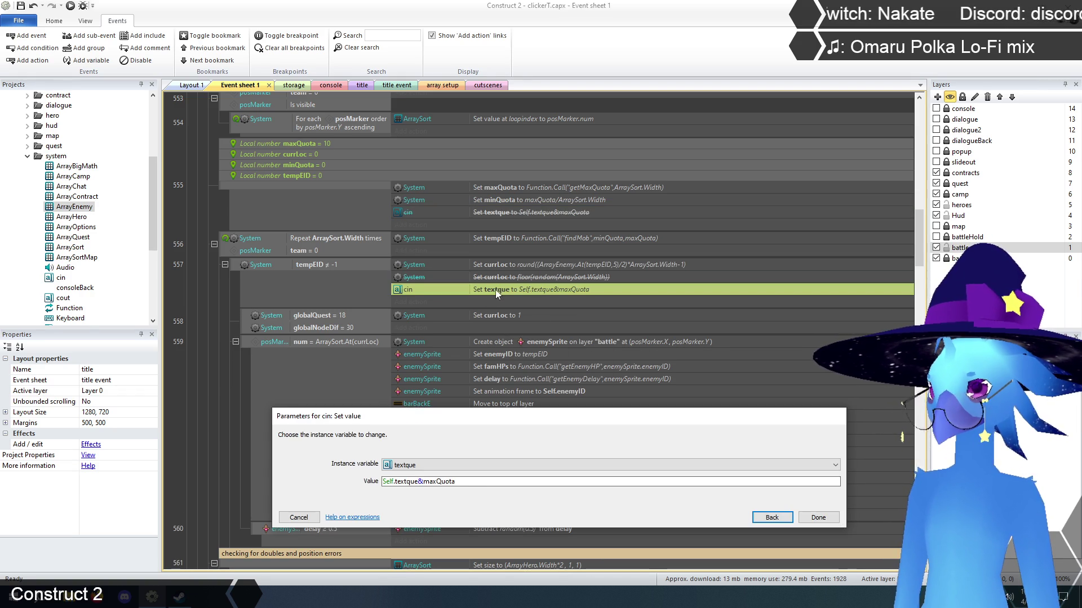
{"action": "left_click_drag", "start_coordinate": [424, 481], "coordinate": [532, 482]}
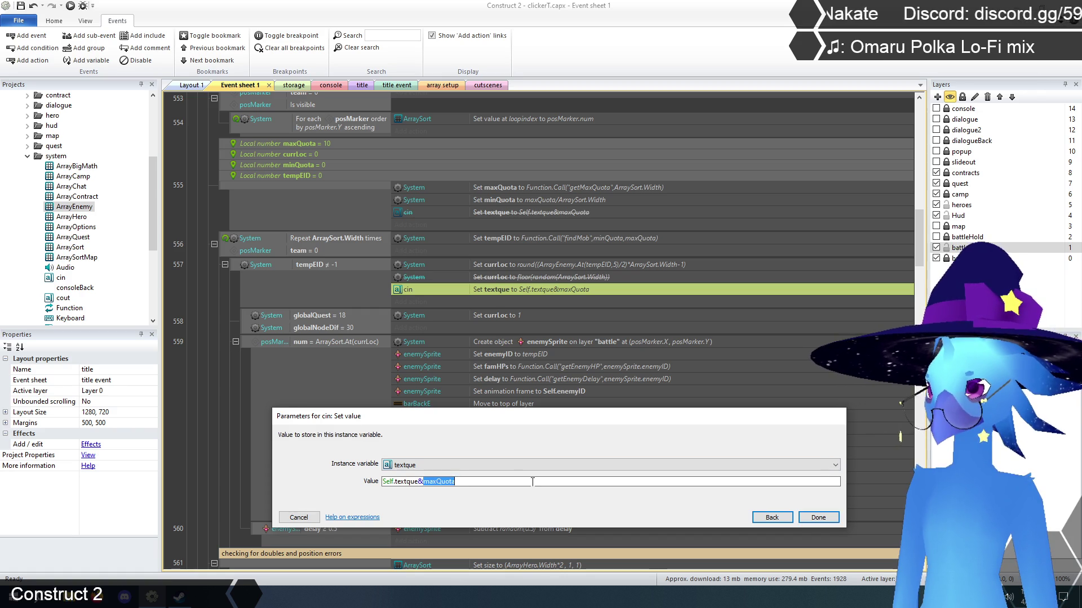
{"action": "type", "text": "round((ArrayEnemy.At(tempEID,5)/2)*ArraySort.Width-1)"}
{"action": "left_click", "coordinate": [822, 517]}
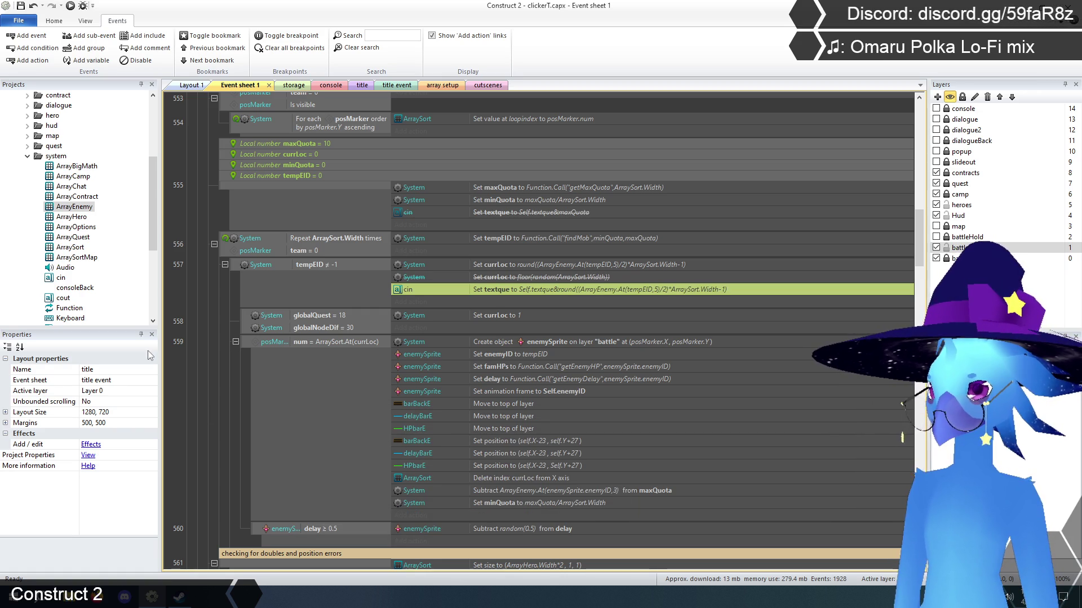
{"action": "left_click", "coordinate": [205, 328]}
{"action": "left_click", "coordinate": [356, 86]}
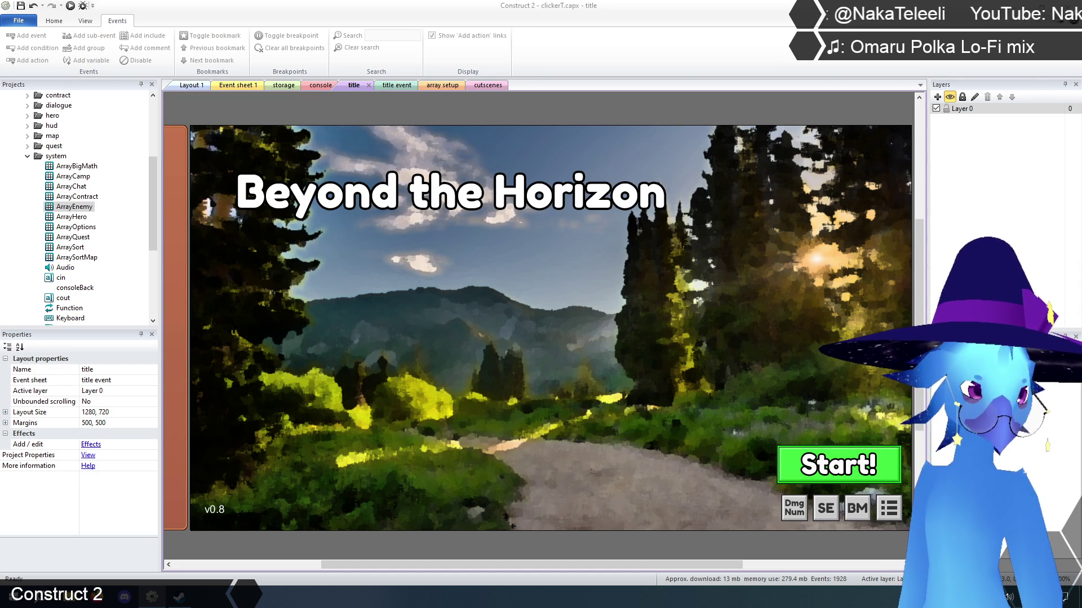
{"action": "left_click", "coordinate": [230, 86]}
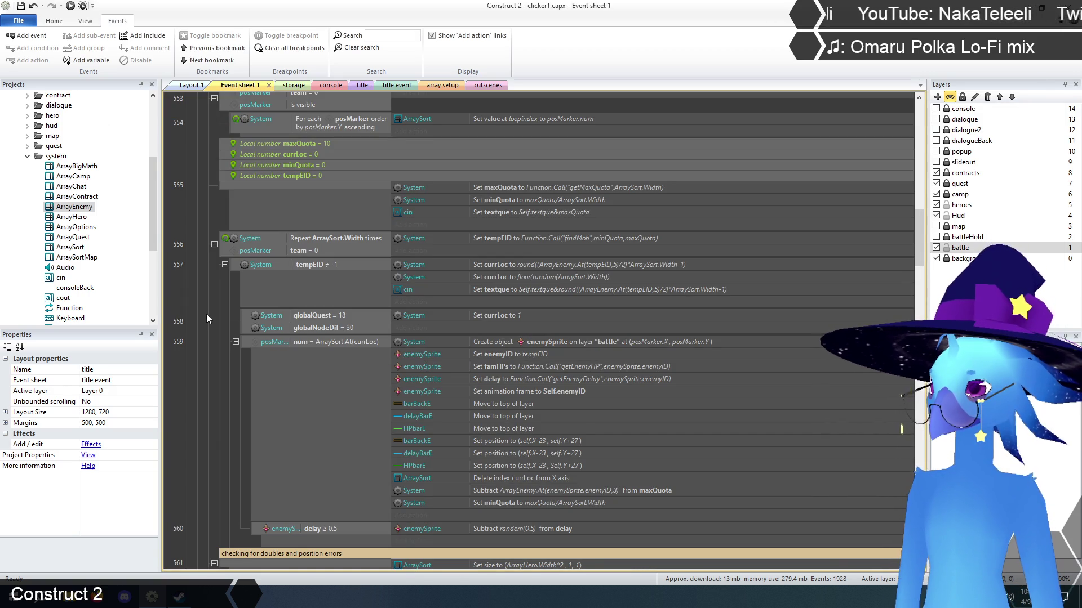
{"action": "scroll", "coordinate": [208, 319], "scroll_direction": "up", "scroll_amount": 2}
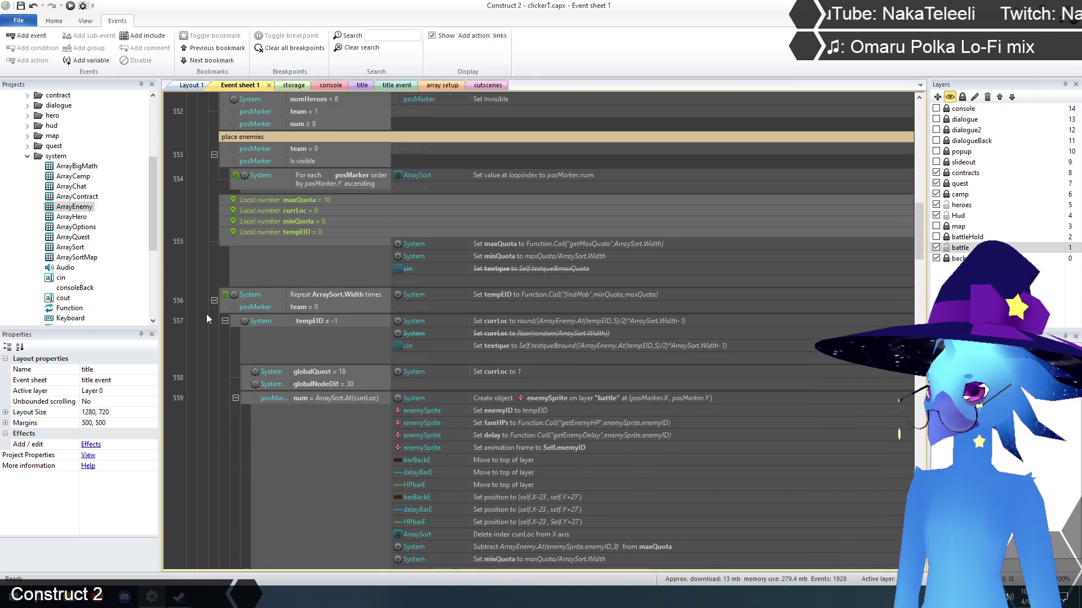
{"action": "scroll", "coordinate": [207, 319], "scroll_direction": "down", "scroll_amount": 1}
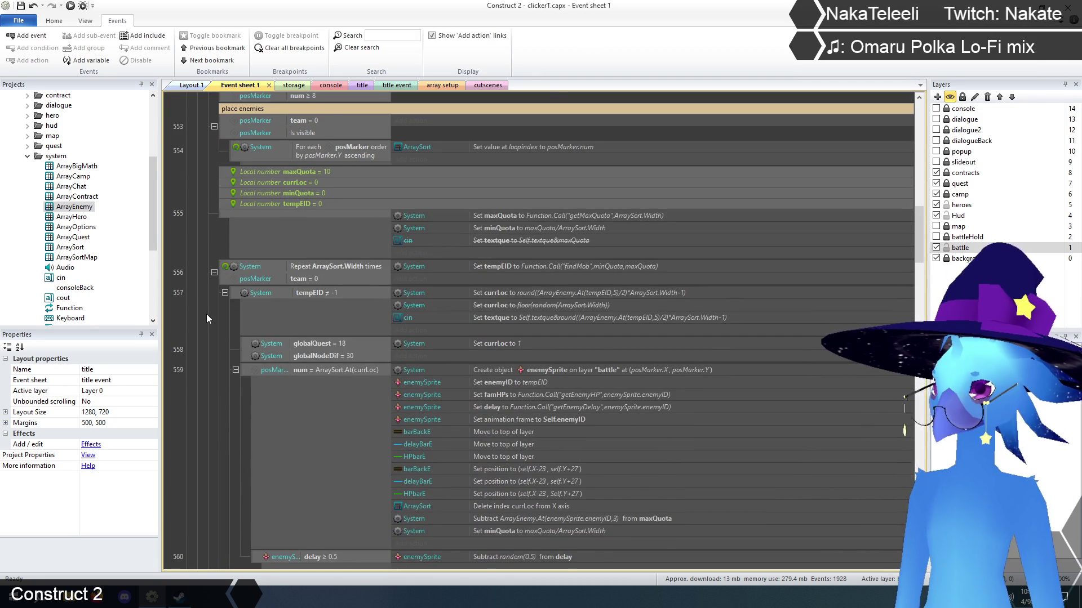
{"action": "scroll", "coordinate": [207, 319], "scroll_direction": "up", "scroll_amount": 1}
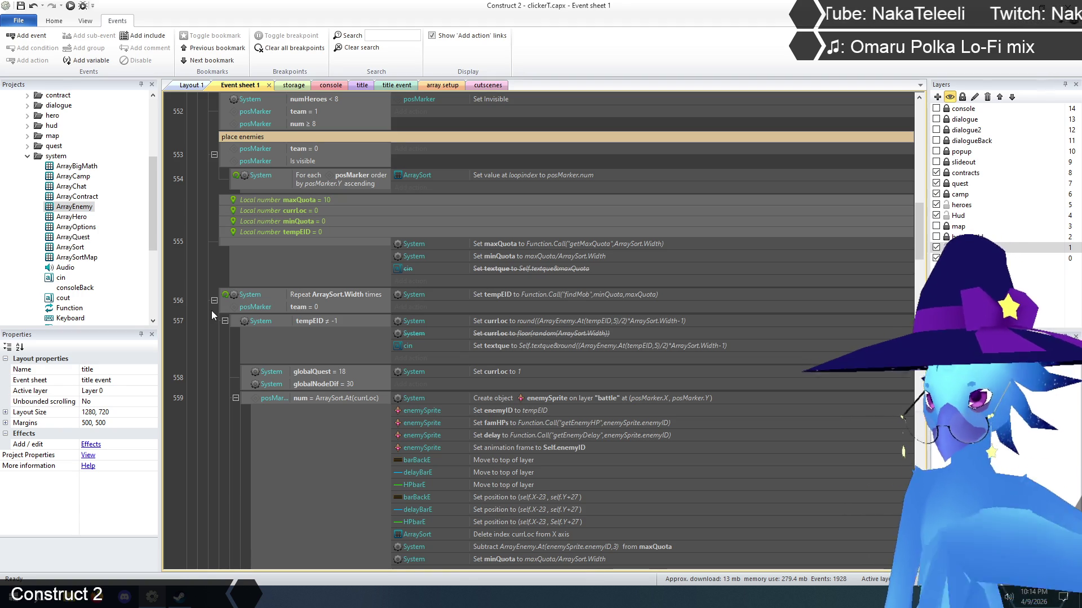
Change currLoc to round((ArrayEnemy.At(tempEID,5)/2)*(ArraySort.Width-1))
{"action": "left_click", "coordinate": [630, 320]}
{"action": "double_click", "coordinate": [630, 321]}
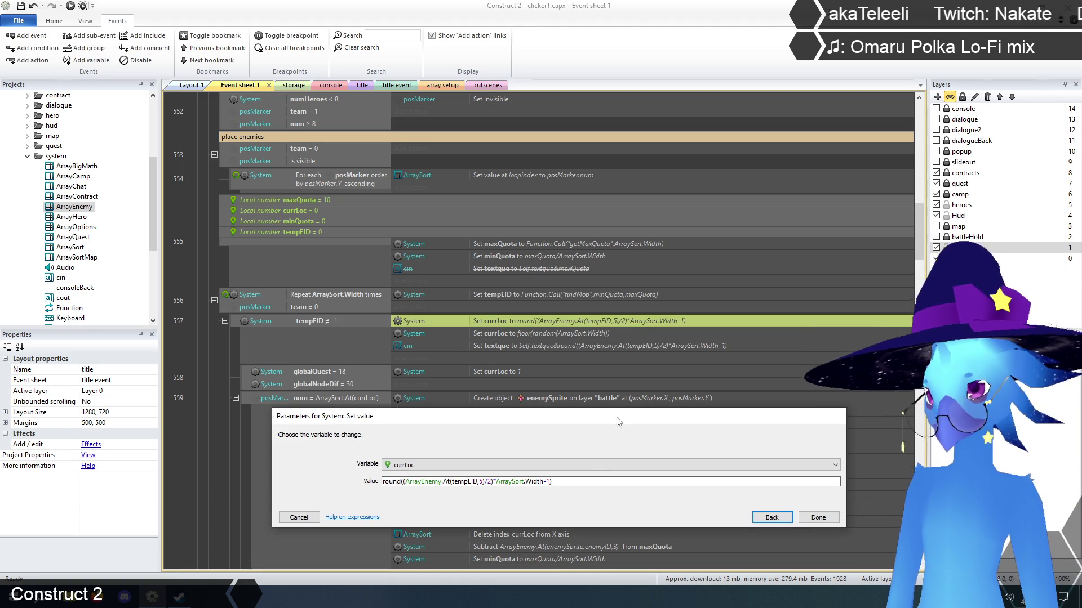
{"action": "left_click", "coordinate": [497, 481]}
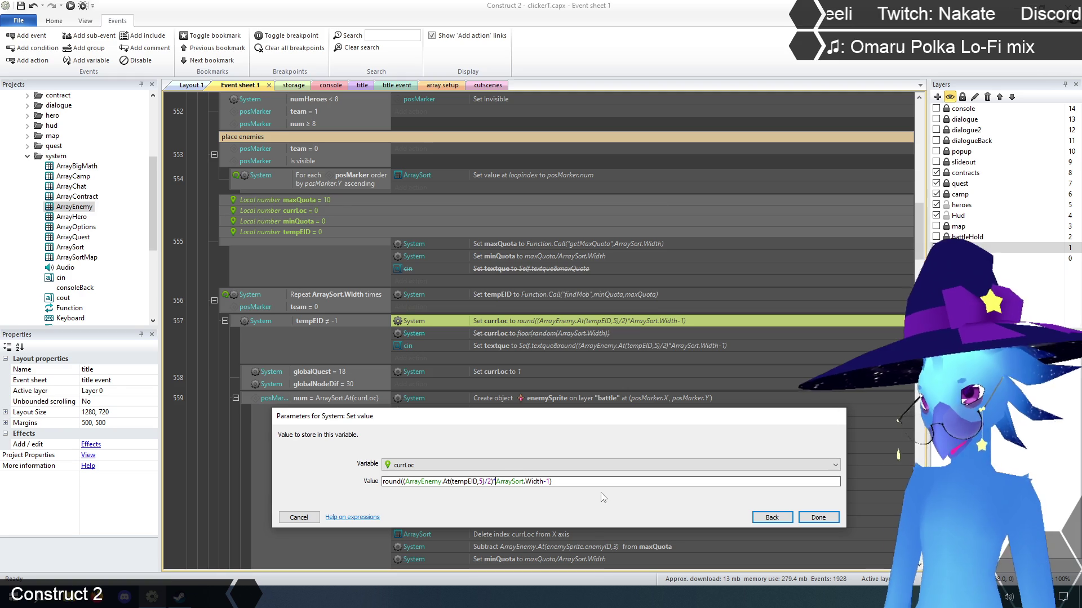
{"action": "type", "text": "("}
{"action": "key", "text": "End"}
{"action": "type", "text": ")"}
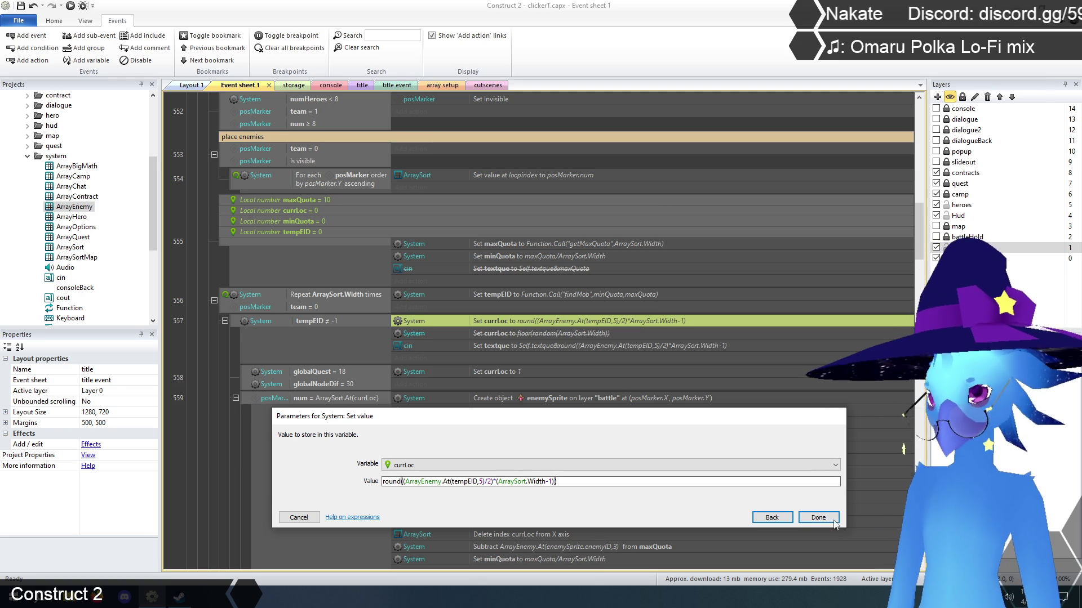
{"action": "left_click", "coordinate": [817, 517]}
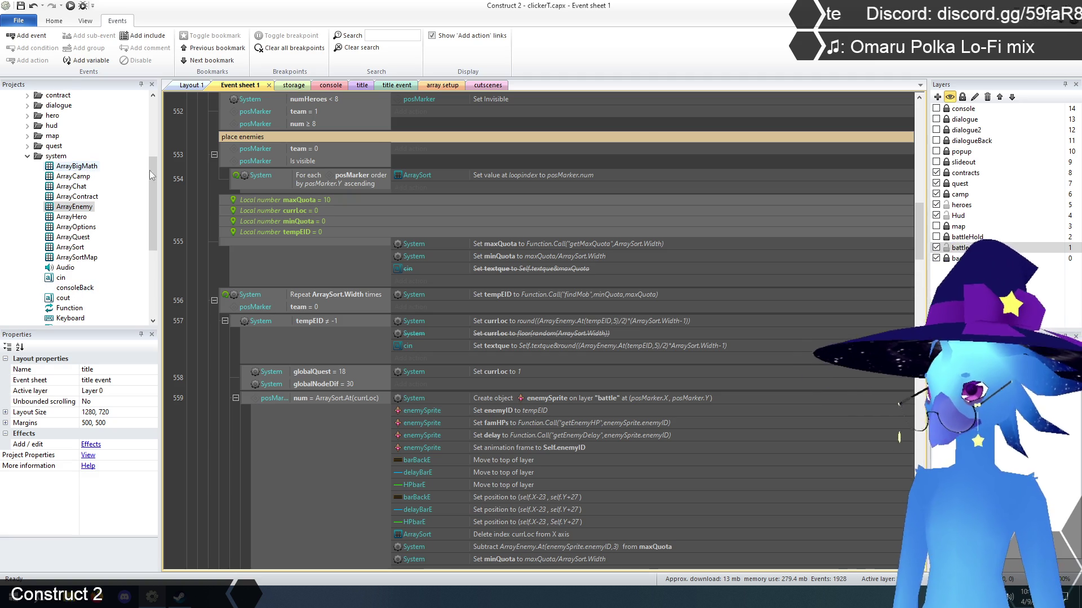
{"action": "left_click", "coordinate": [361, 85]}
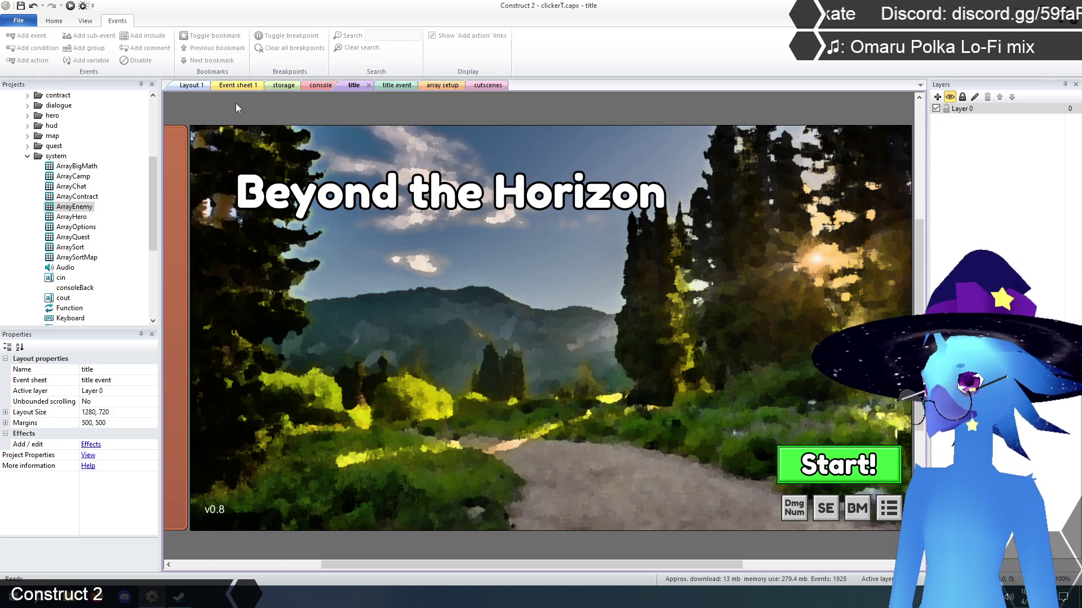
{"action": "left_click", "coordinate": [237, 87]}
{"action": "scroll", "coordinate": [214, 454], "scroll_direction": "down", "scroll_amount": 2}
{"action": "scroll", "coordinate": [214, 453], "scroll_direction": "up", "scroll_amount": 2}
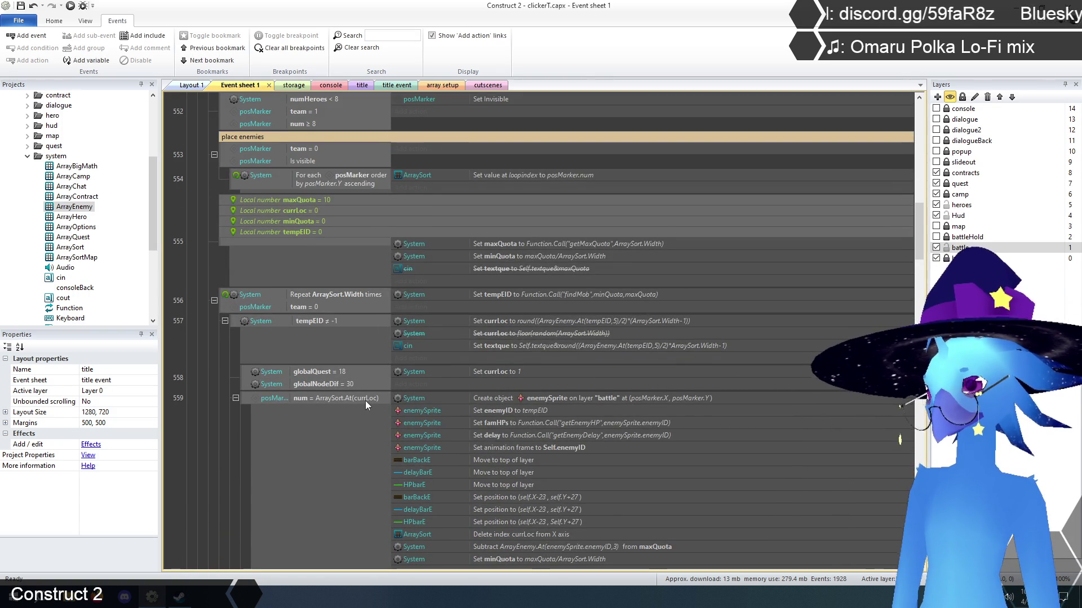
{"action": "scroll", "coordinate": [514, 399], "scroll_direction": "up", "scroll_amount": 4}
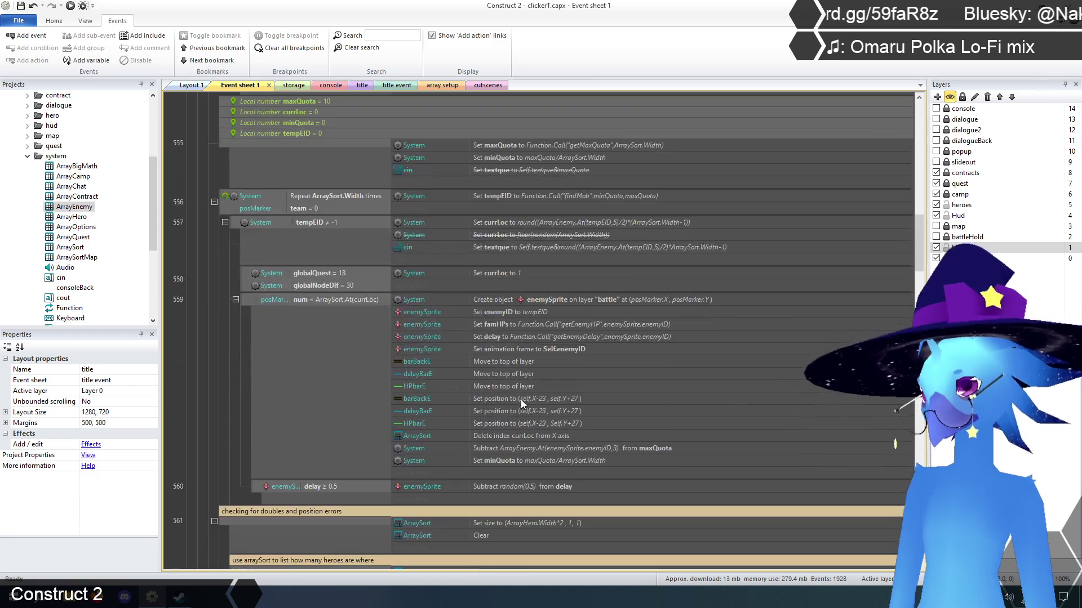
{"action": "scroll", "coordinate": [529, 366], "scroll_direction": "down", "scroll_amount": 5}
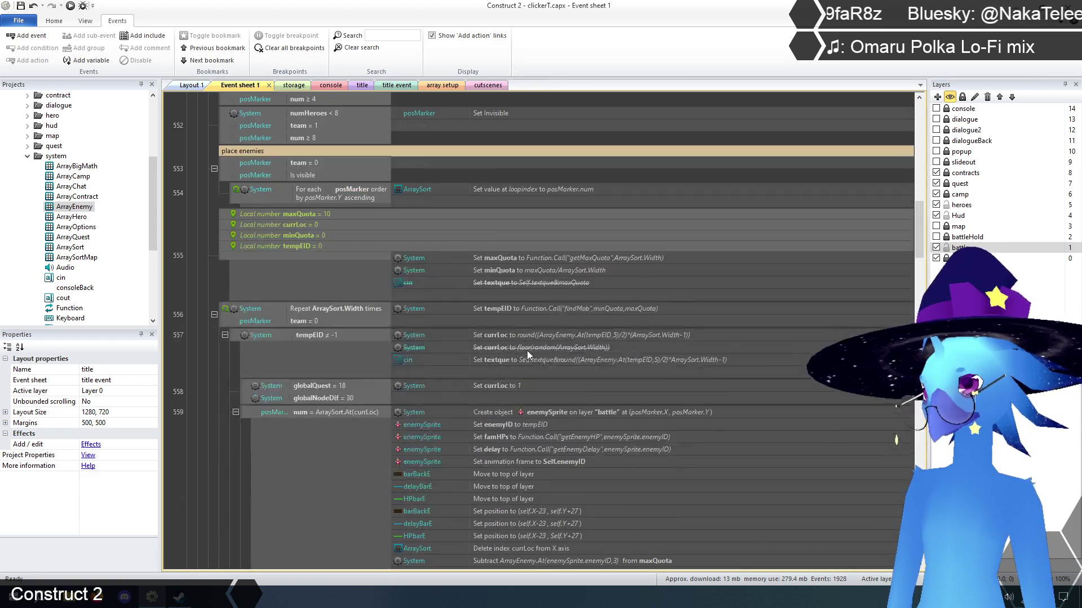
{"action": "scroll", "coordinate": [373, 326], "scroll_direction": "up", "scroll_amount": 1}
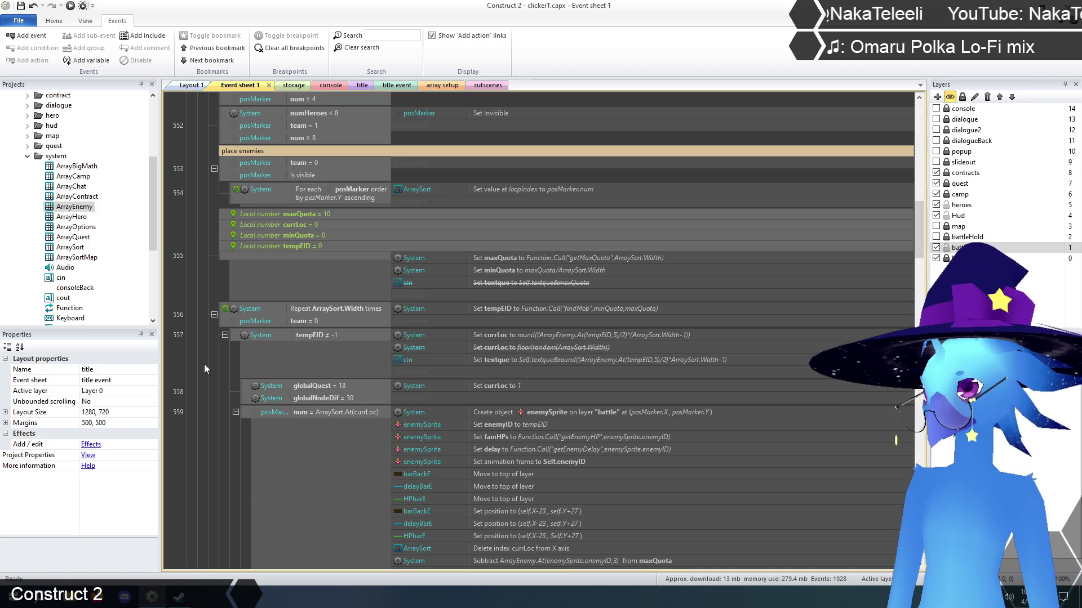
{"action": "scroll", "coordinate": [209, 396], "scroll_direction": "down", "scroll_amount": 1}
{"action": "scroll", "coordinate": [214, 396], "scroll_direction": "up", "scroll_amount": 1}
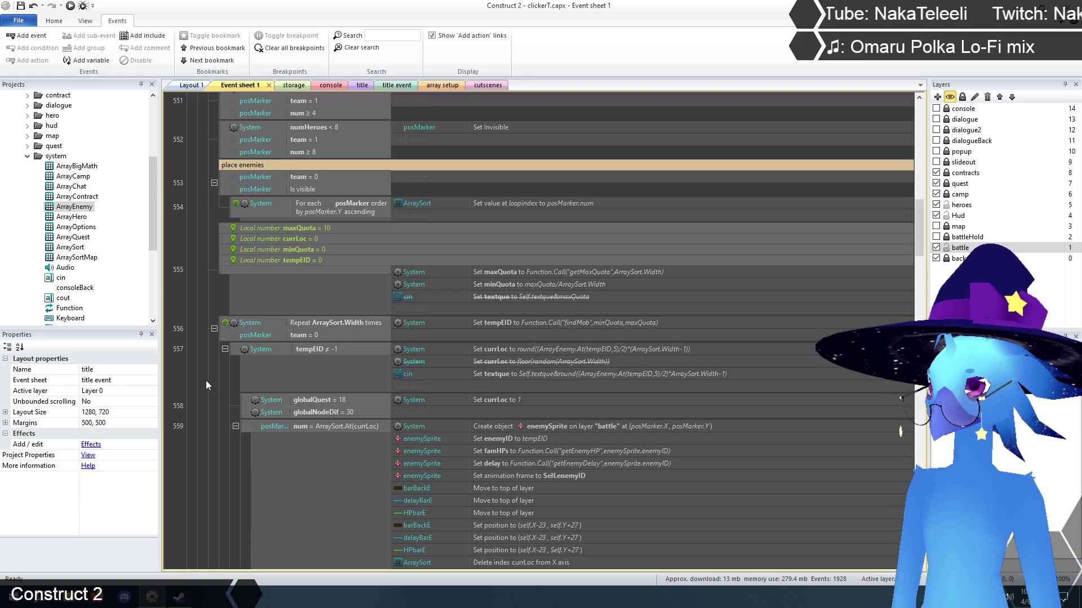
In array setup, change ArrayEnemy's Set value at (0, 5) from 0 to 1
{"action": "left_click", "coordinate": [440, 85]}
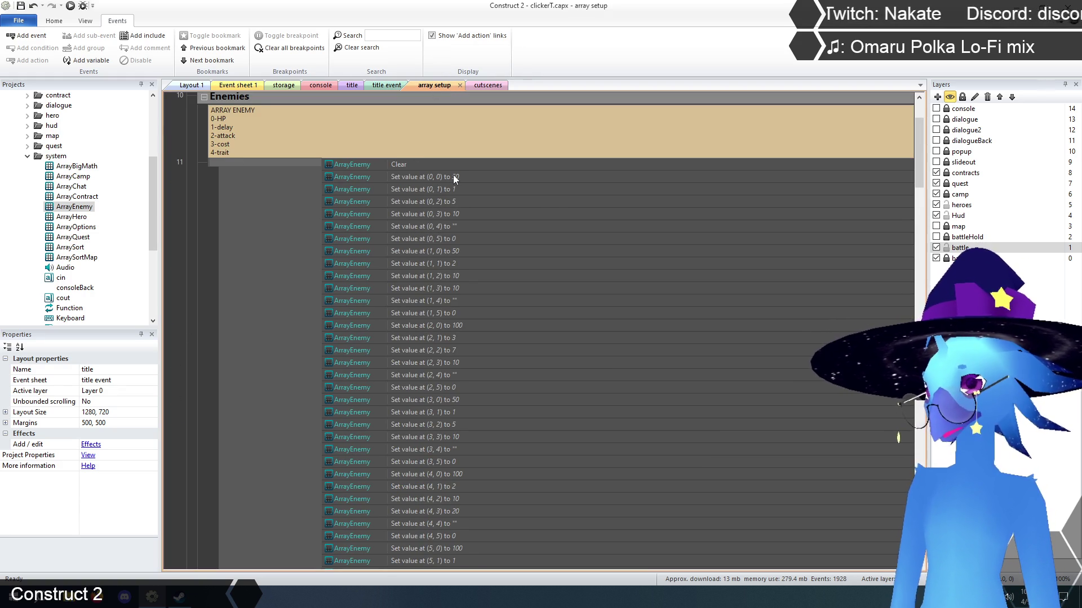
{"action": "left_click", "coordinate": [439, 240]}
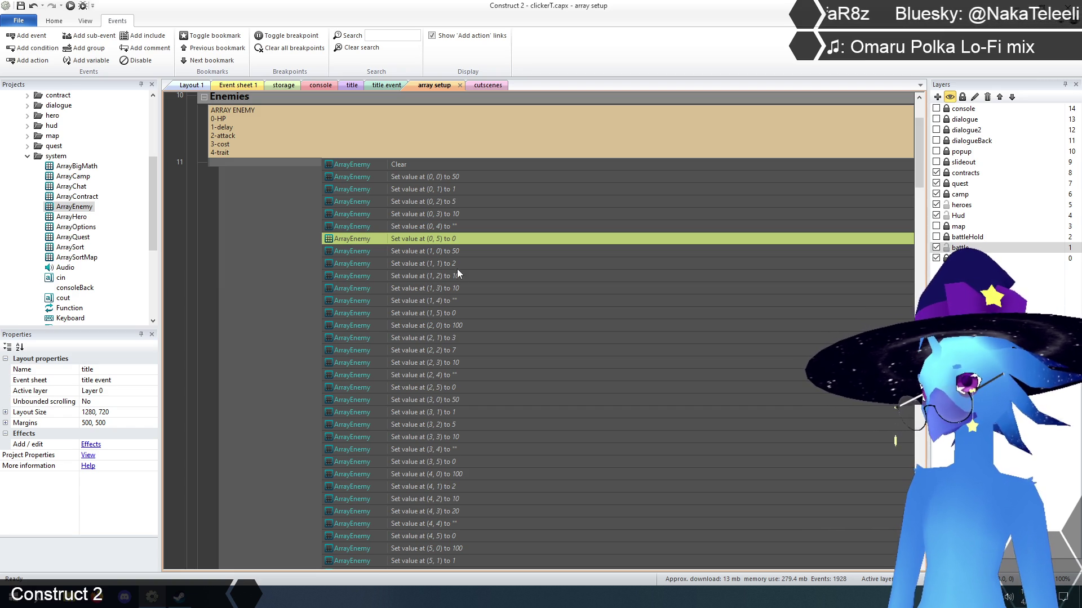
{"action": "double_click", "coordinate": [451, 238]}
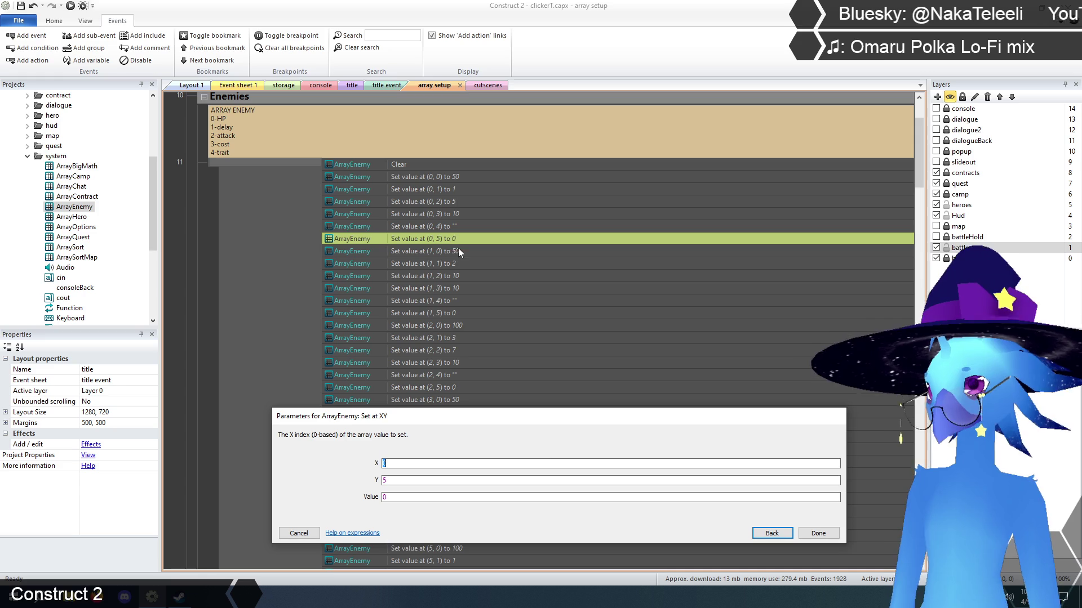
{"action": "double_click", "coordinate": [447, 497]}
{"action": "type", "text": "1"}
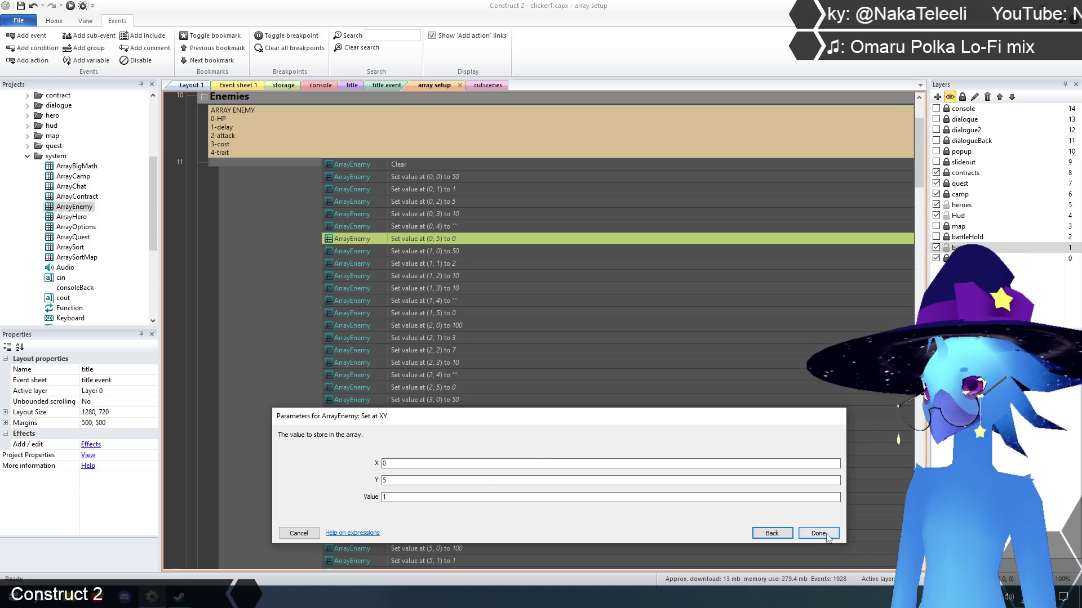
{"action": "left_click", "coordinate": [814, 534]}
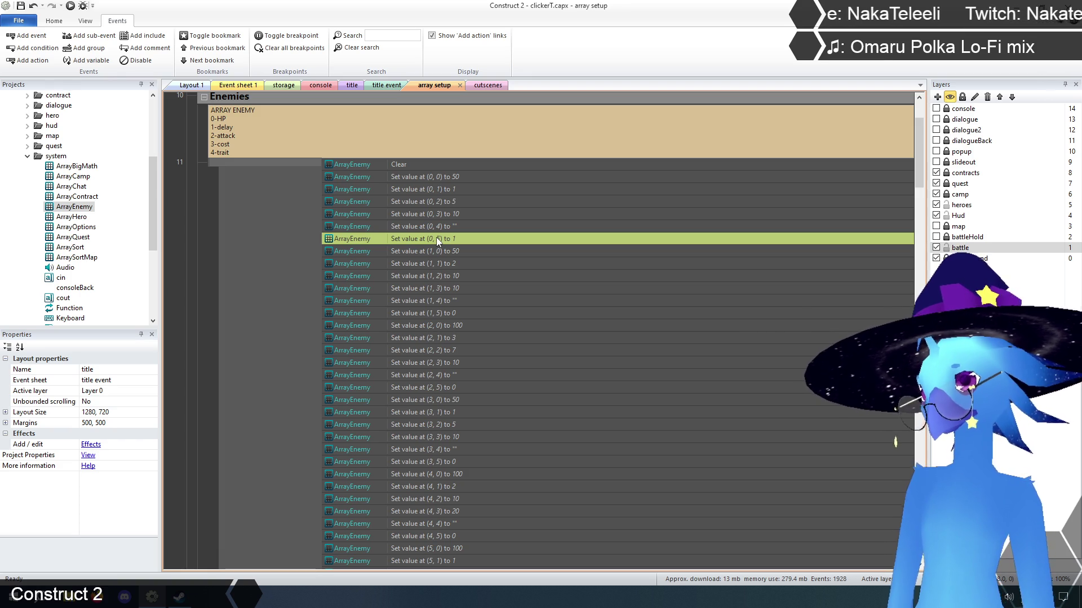
Change ArrayEnemy's Set value at (1, 5) from 0 to 2
{"action": "double_click", "coordinate": [445, 312]}
{"action": "key", "text": "Tab"}
{"action": "key", "text": "Tab"}
{"action": "type", "text": "2"}
{"action": "left_click", "coordinate": [818, 533]}
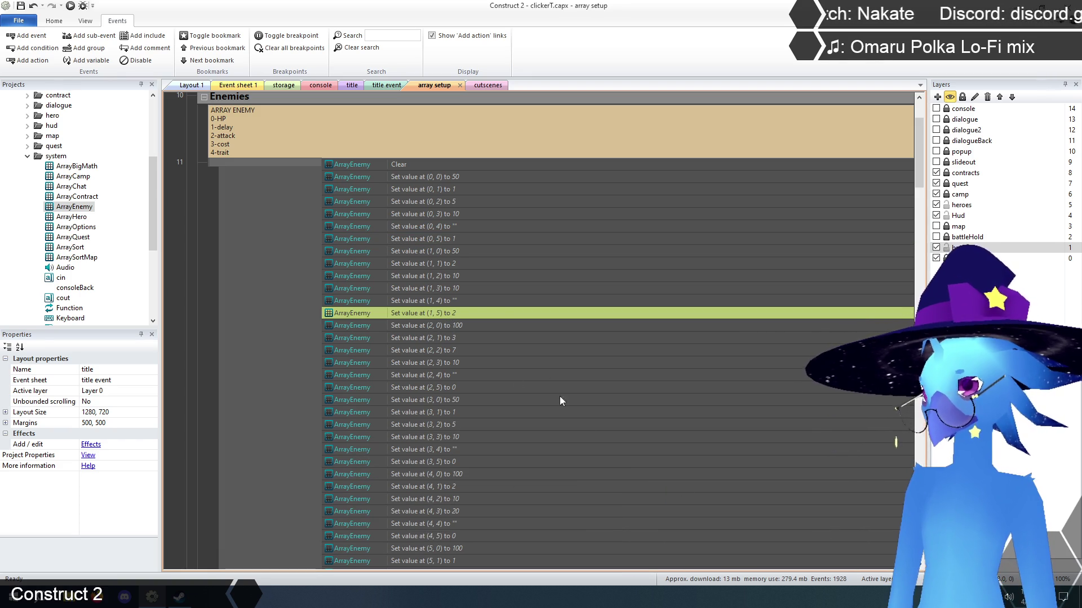
{"action": "scroll", "coordinate": [479, 292], "scroll_direction": "down", "scroll_amount": 2}
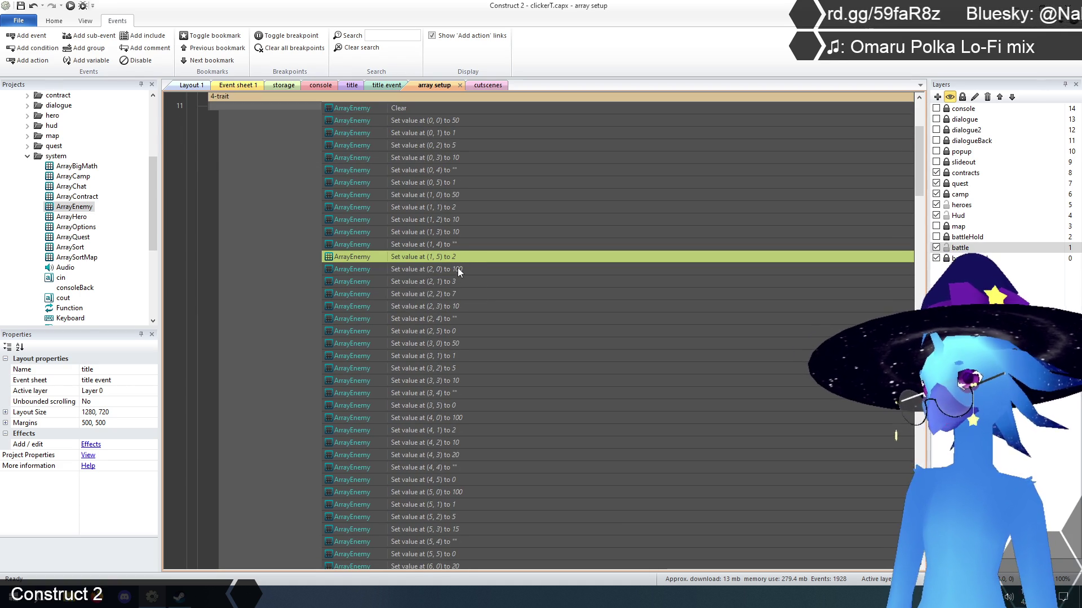
{"action": "left_click", "coordinate": [458, 269]}
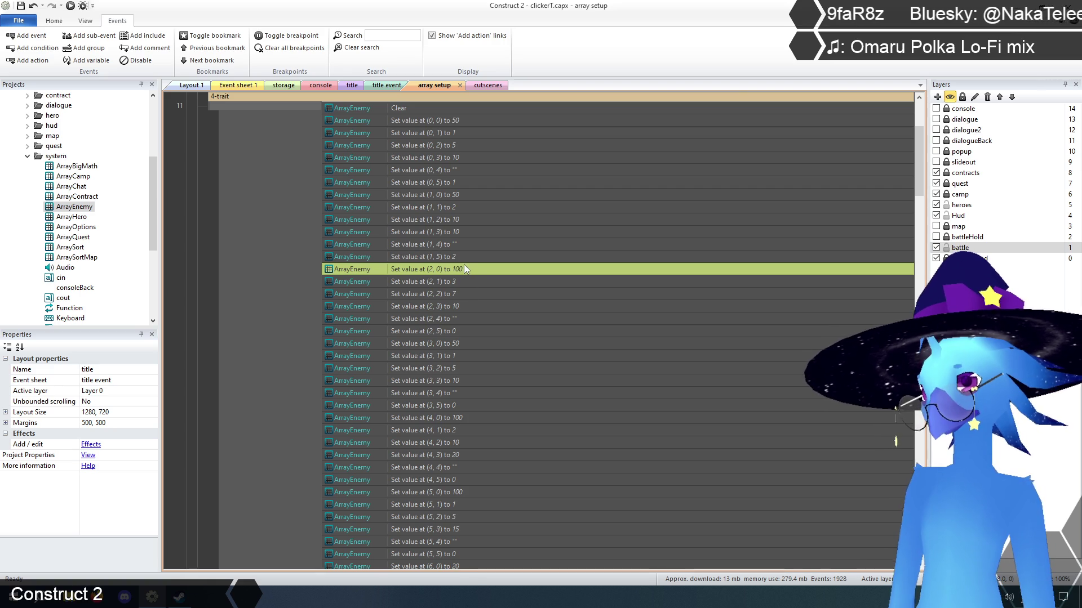
Set ArrayEnemy's entry at (2, 5) to 2
{"action": "left_click", "coordinate": [453, 330]}
{"action": "double_click", "coordinate": [453, 330]}
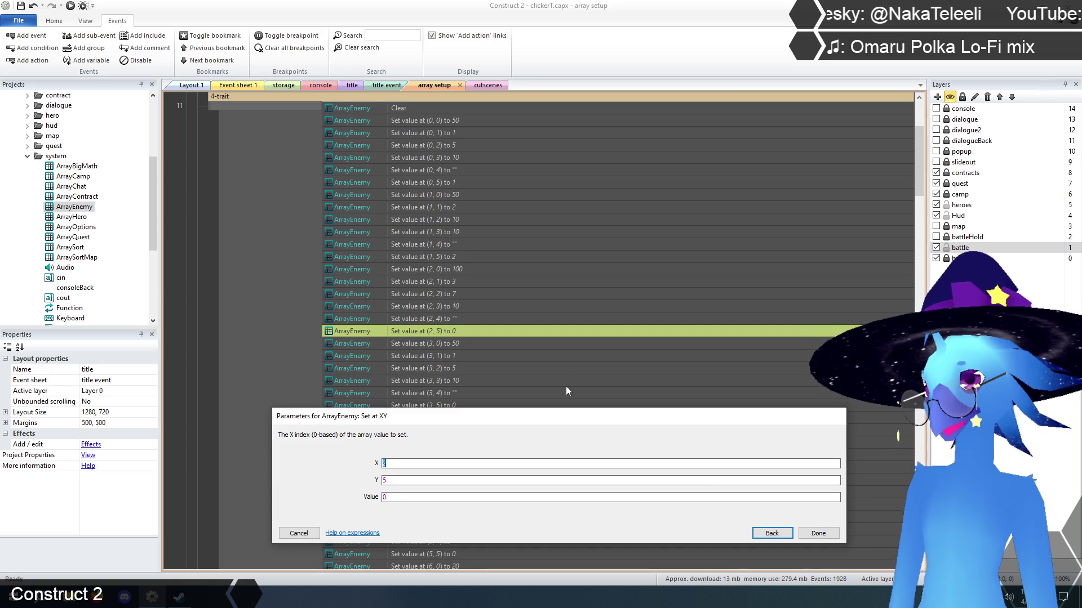
{"action": "left_click", "coordinate": [307, 533]}
{"action": "double_click", "coordinate": [455, 330]}
{"action": "double_click", "coordinate": [384, 497]}
{"action": "type", "text": "2"}
{"action": "left_click", "coordinate": [830, 532]}
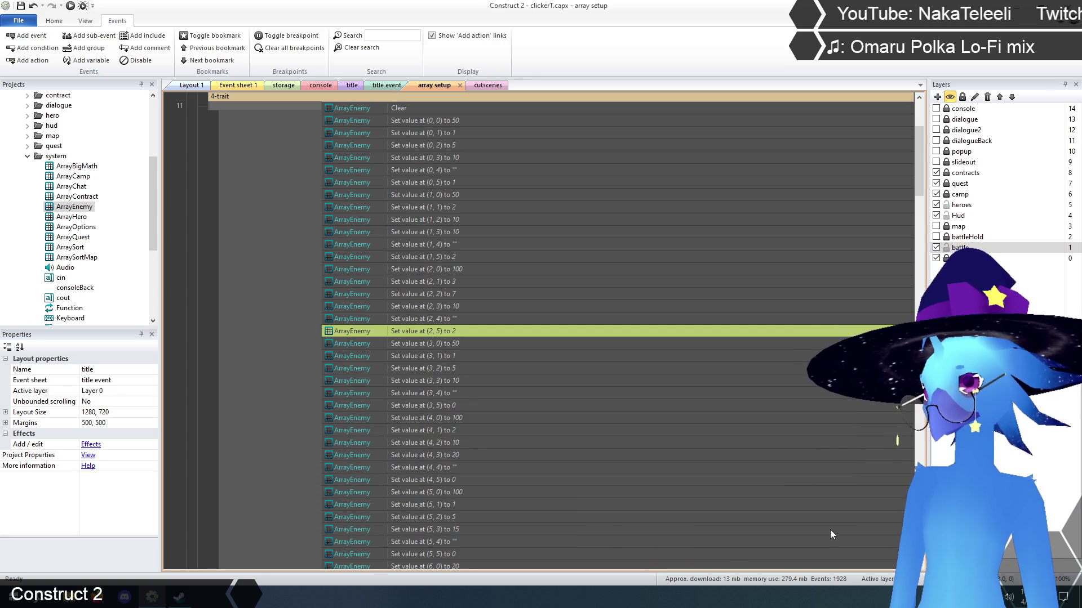
{"action": "scroll", "coordinate": [451, 335], "scroll_direction": "down", "scroll_amount": 3}
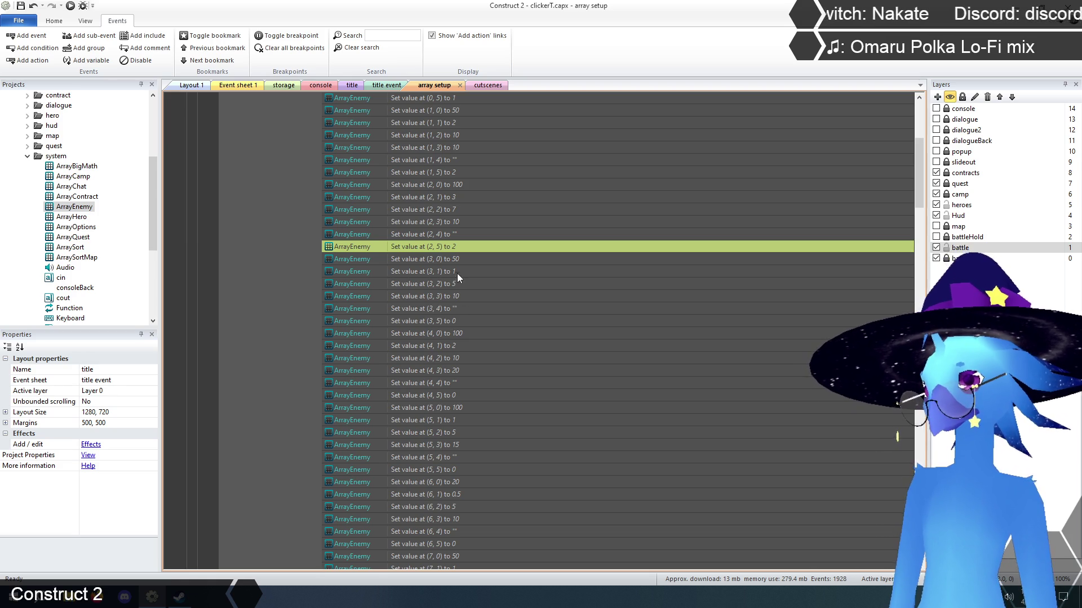
Set the (3, 5) entry to 1 and the (4, 5) entry to 2
{"action": "double_click", "coordinate": [447, 321]}
{"action": "key", "text": "Tab"}
{"action": "key", "text": "Tab"}
{"action": "type", "text": "1"}
{"action": "left_click", "coordinate": [808, 532]}
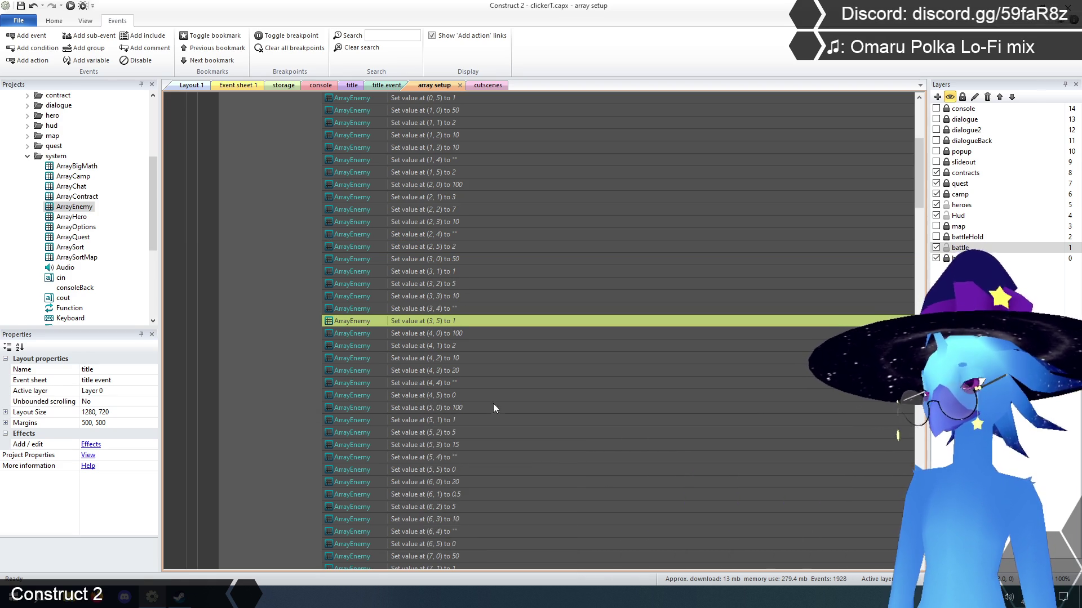
{"action": "scroll", "coordinate": [493, 393], "scroll_direction": "down", "scroll_amount": 2}
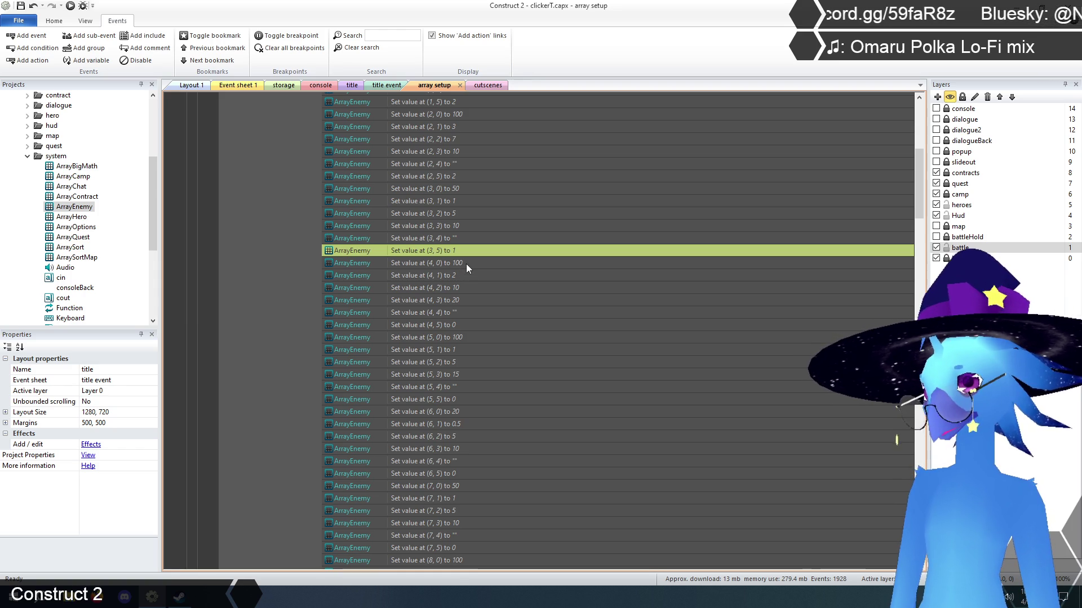
{"action": "double_click", "coordinate": [445, 324]}
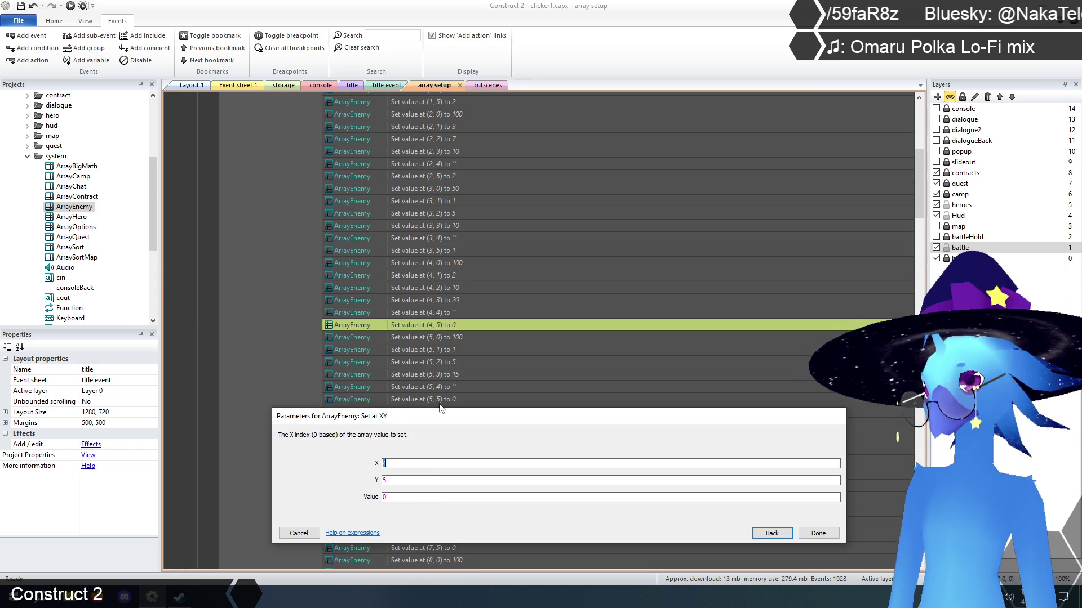
{"action": "double_click", "coordinate": [410, 497]}
{"action": "type", "text": "2"}
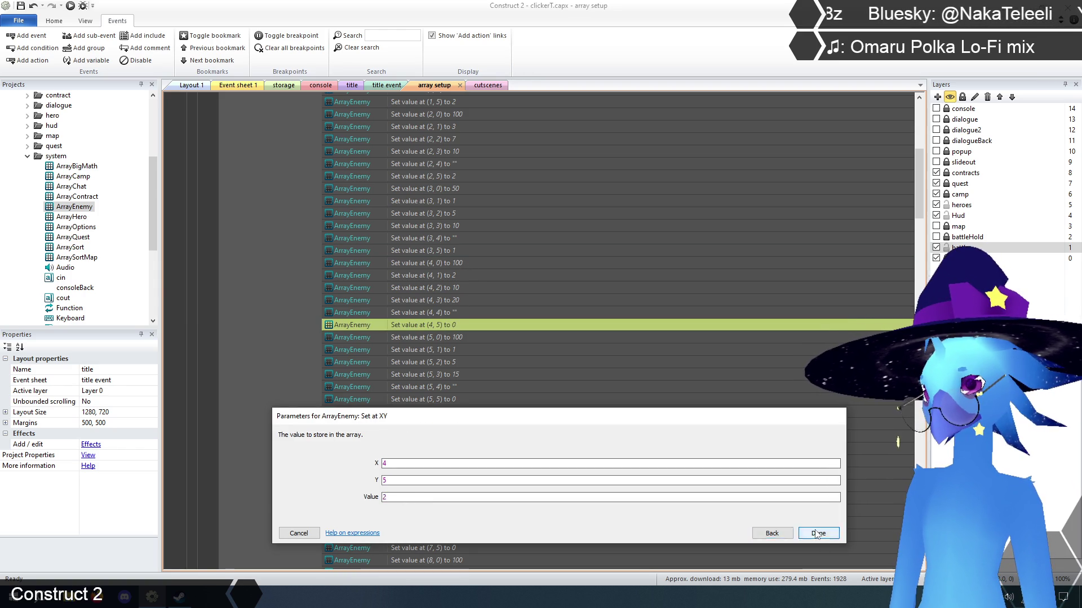
{"action": "left_click", "coordinate": [818, 533]}
{"action": "scroll", "coordinate": [395, 349], "scroll_direction": "down", "scroll_amount": 3}
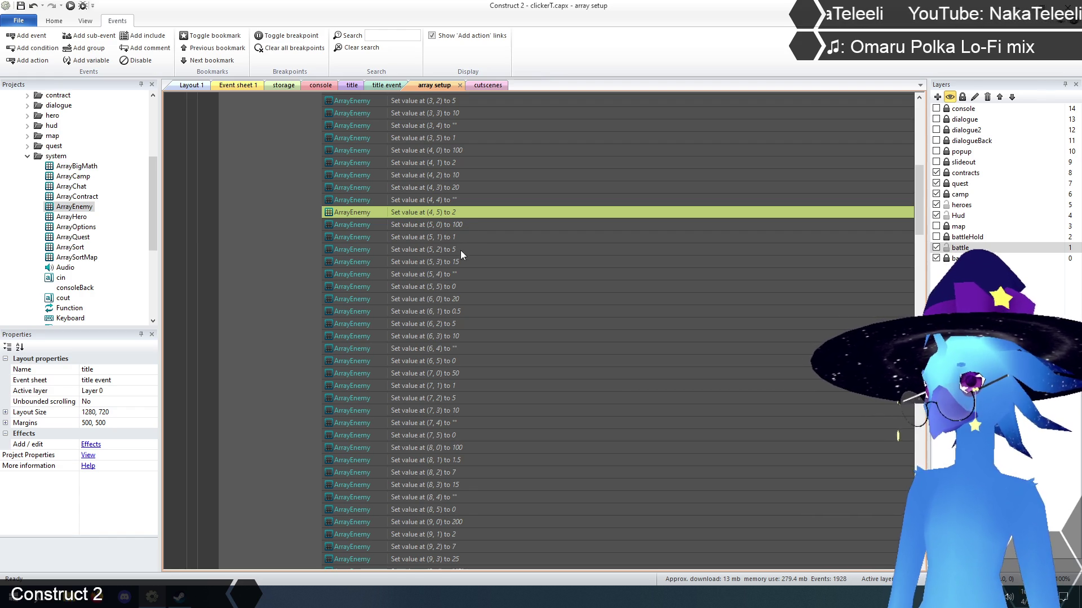
Set the (5, 5) entry to 2 and the (7, 5) entry to 1
{"action": "double_click", "coordinate": [447, 285]}
{"action": "double_click", "coordinate": [430, 496]}
{"action": "type", "text": "2"}
{"action": "left_click", "coordinate": [818, 533]}
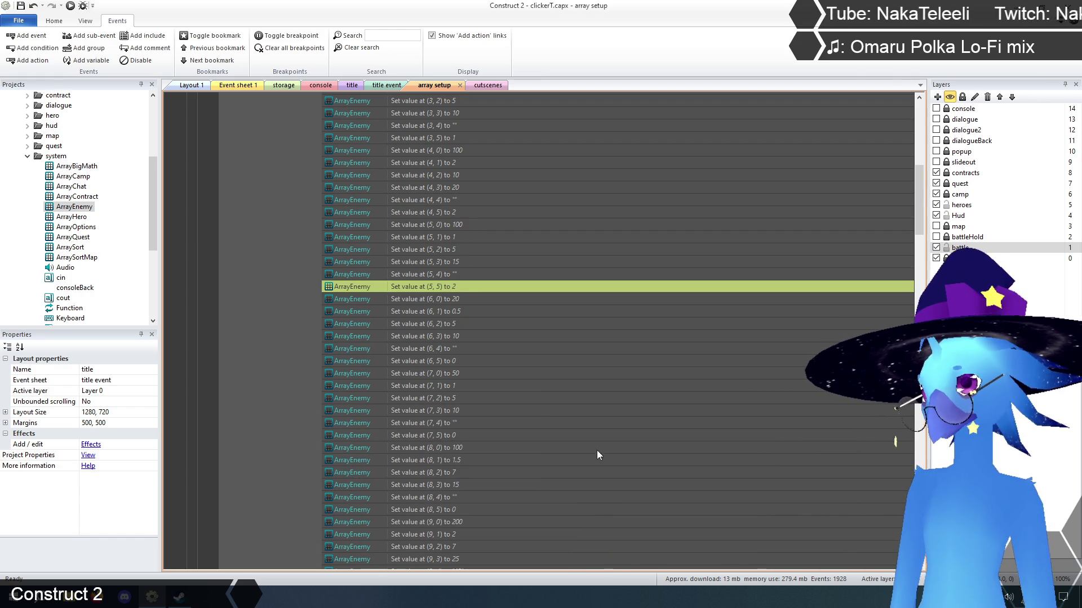
{"action": "scroll", "coordinate": [540, 326], "scroll_direction": "down", "scroll_amount": 3}
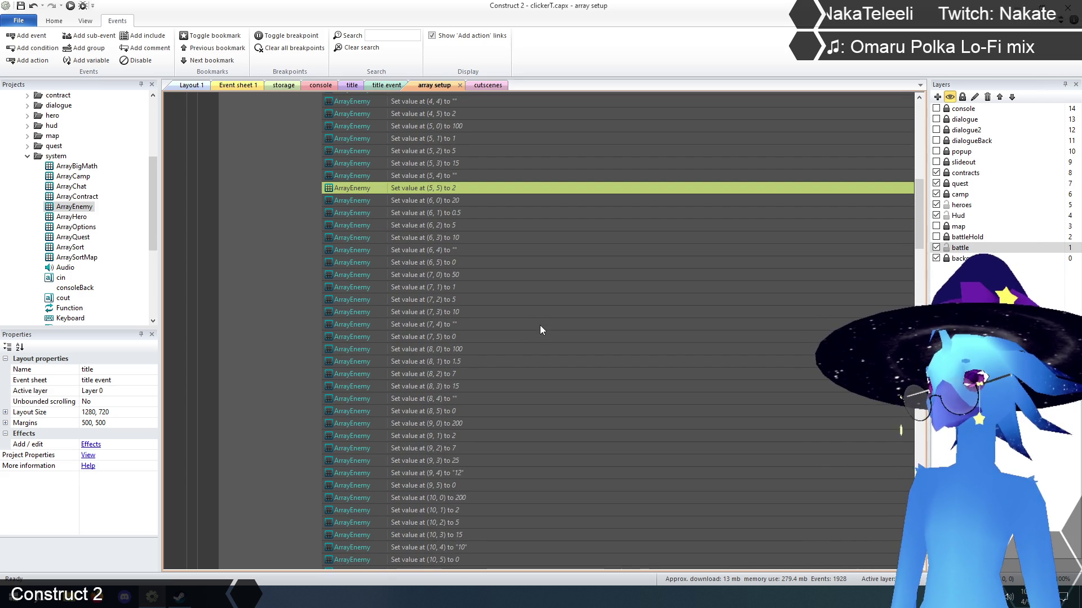
{"action": "scroll", "coordinate": [540, 329], "scroll_direction": "up", "scroll_amount": 2}
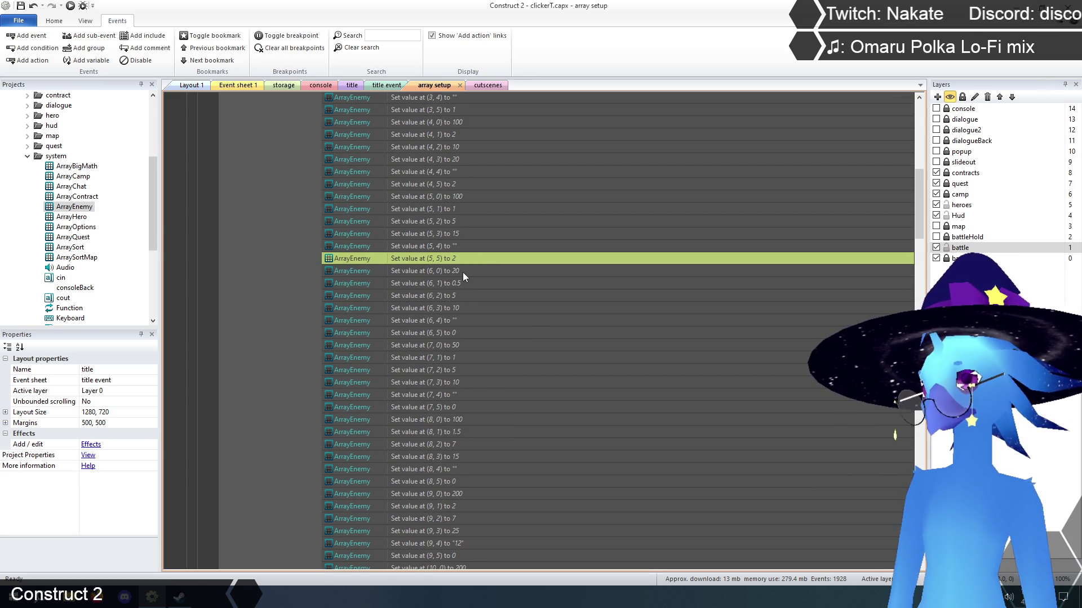
{"action": "left_click", "coordinate": [454, 271]}
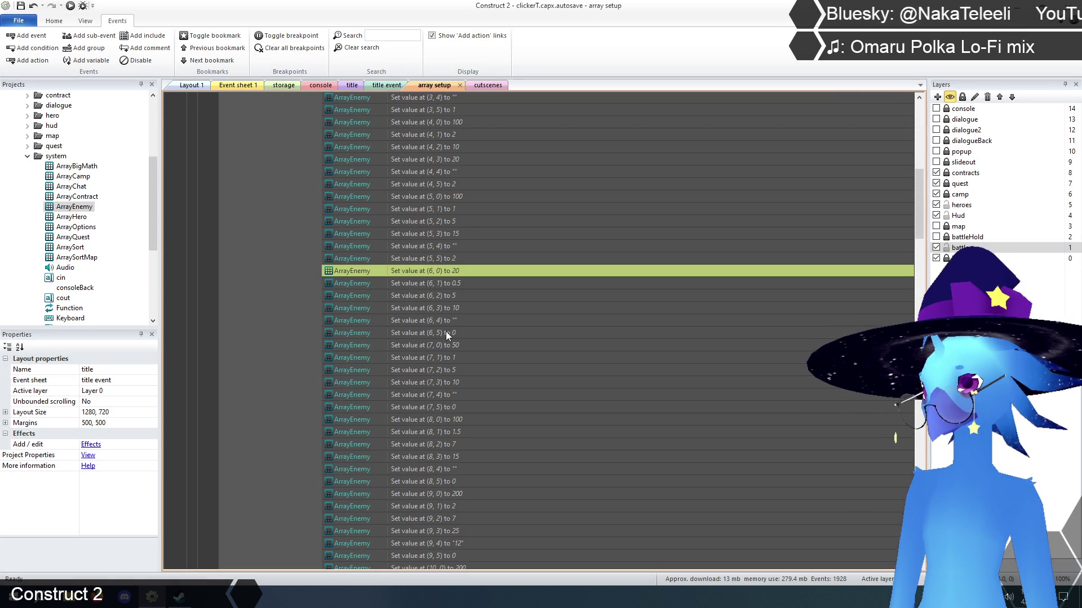
{"action": "left_click", "coordinate": [445, 332]}
{"action": "scroll", "coordinate": [516, 350], "scroll_direction": "down", "scroll_amount": 3}
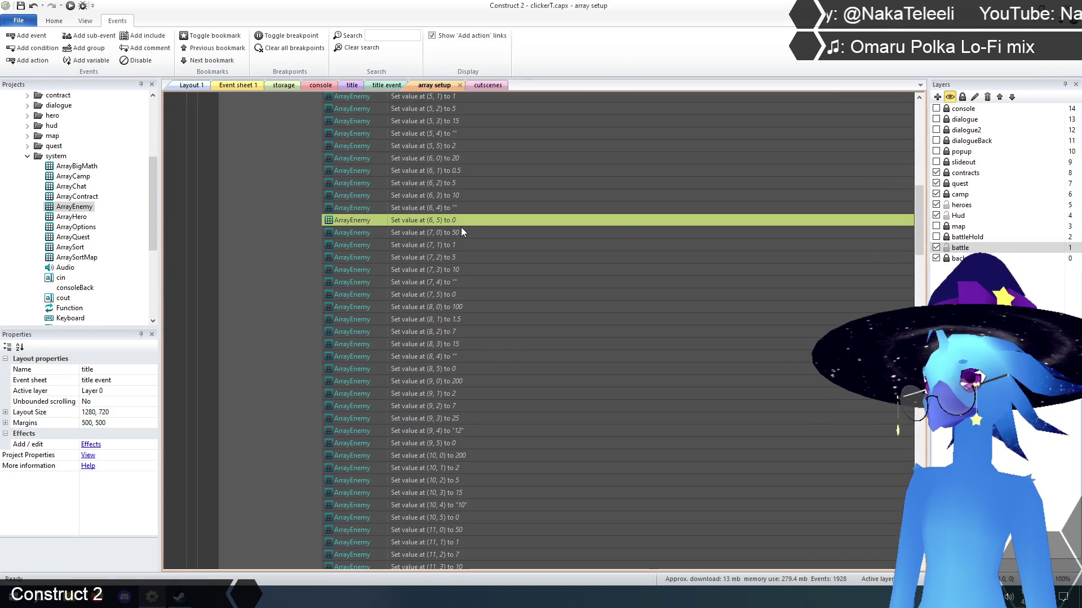
{"action": "double_click", "coordinate": [444, 295]}
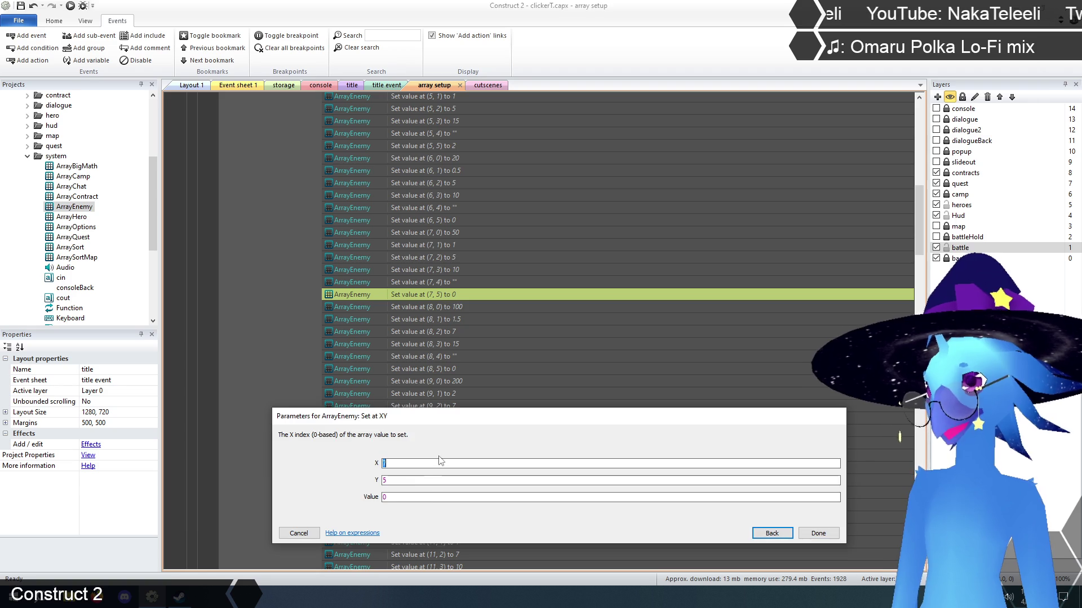
{"action": "type", "text": "1"}
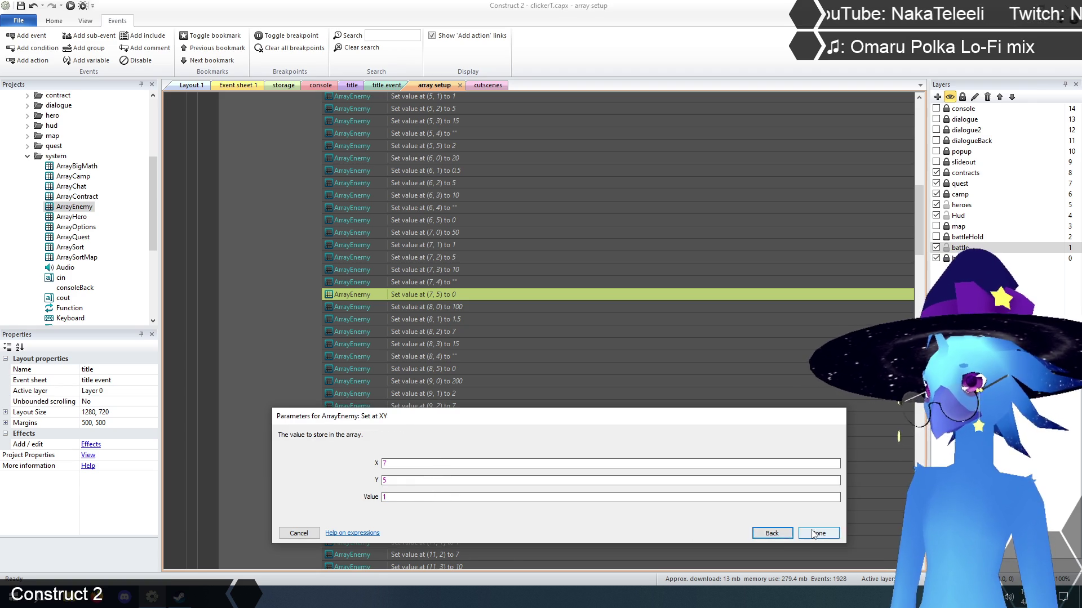
{"action": "key", "text": "Return"}
{"action": "scroll", "coordinate": [465, 331], "scroll_direction": "down", "scroll_amount": 2}
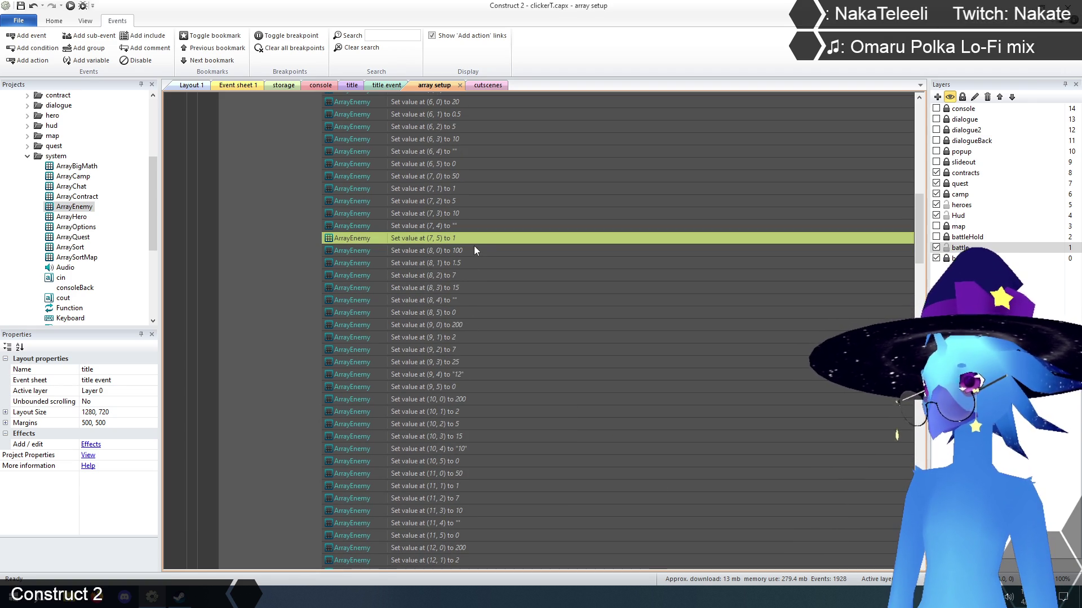
Change ArrayEnemy's Set value at (12, 5) from 0 to 2
{"action": "double_click", "coordinate": [447, 313]}
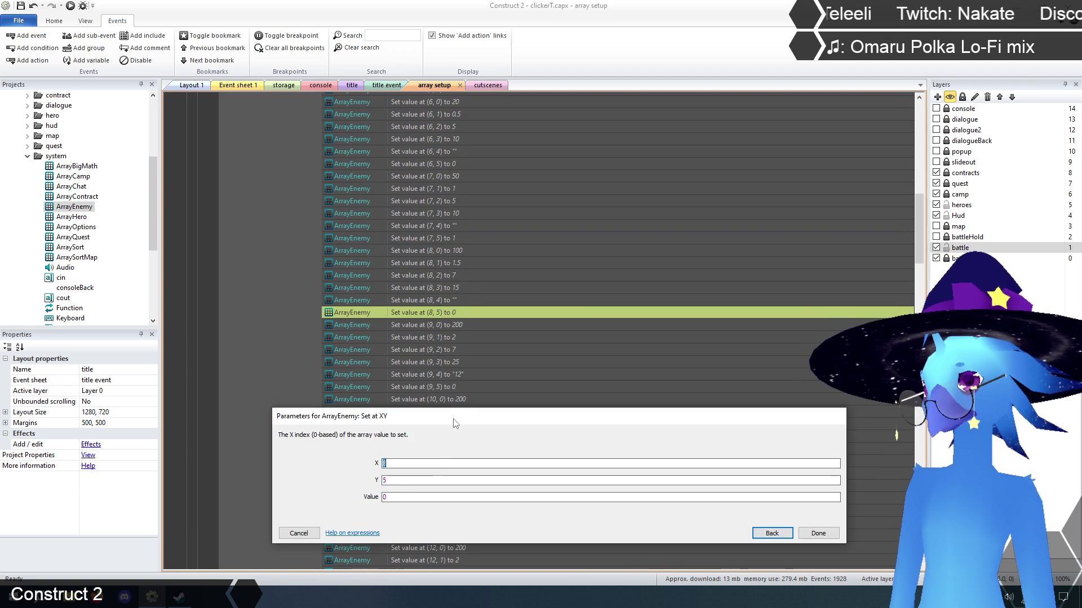
{"action": "left_click", "coordinate": [818, 533]}
{"action": "scroll", "coordinate": [462, 251], "scroll_direction": "down", "scroll_amount": 9}
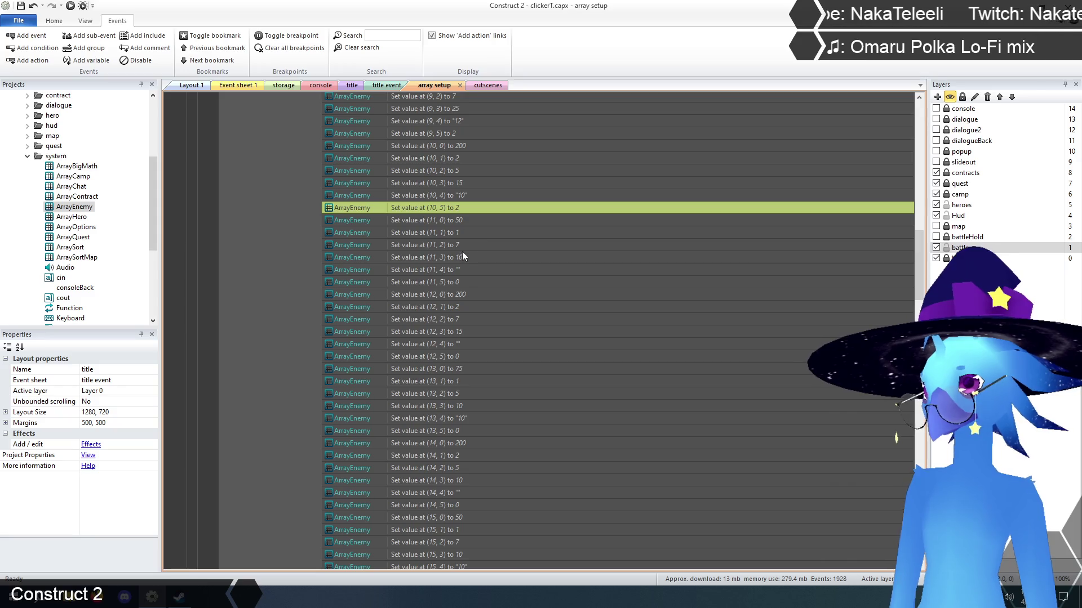
{"action": "left_click", "coordinate": [450, 282]}
{"action": "scroll", "coordinate": [506, 270], "scroll_direction": "down", "scroll_amount": 3}
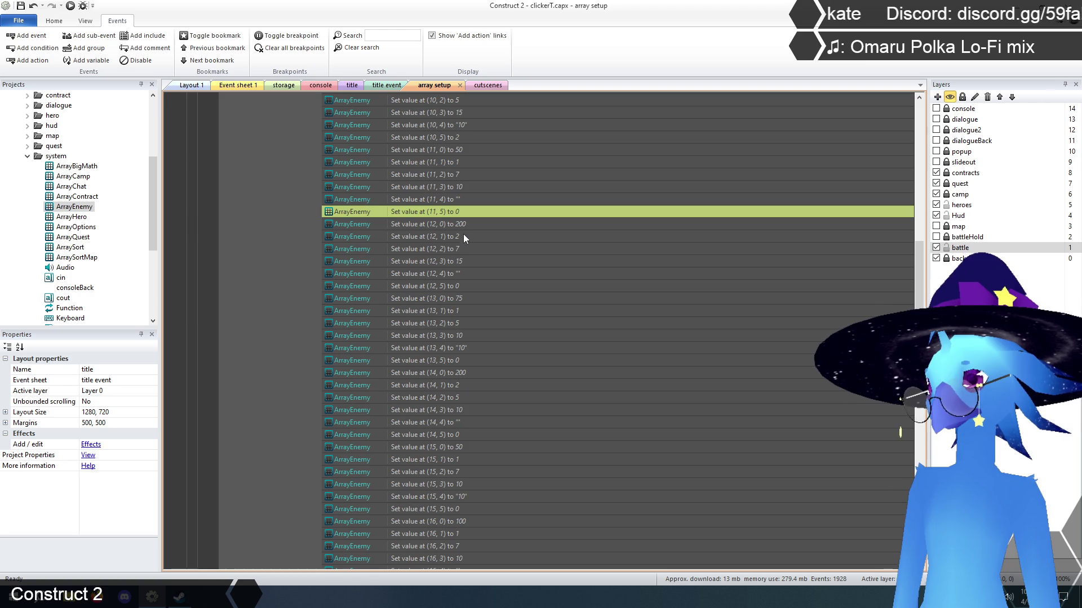
{"action": "double_click", "coordinate": [445, 287]}
{"action": "type", "text": "2"}
{"action": "left_click", "coordinate": [815, 533]}
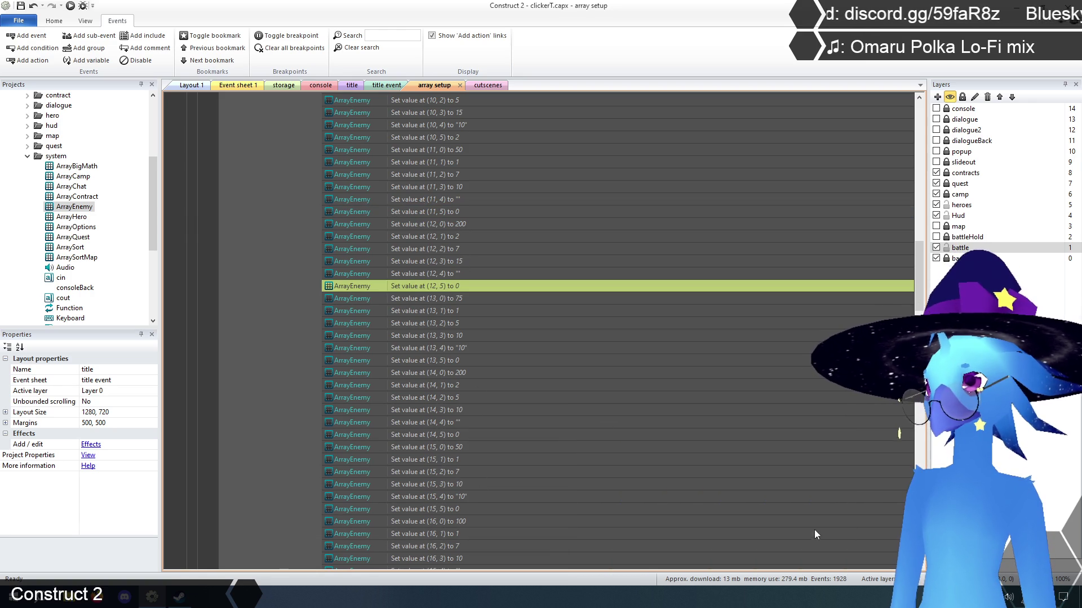
Change ArrayEnemy's Set value at (14, 5) from 0 to 2
{"action": "scroll", "coordinate": [422, 271], "scroll_direction": "down", "scroll_amount": 2}
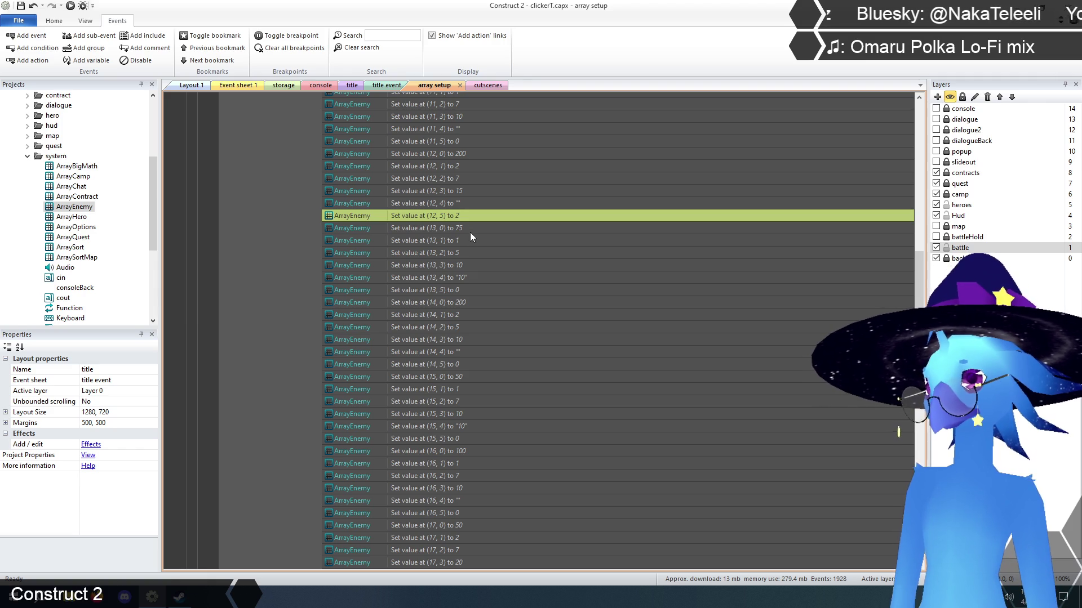
{"action": "left_click", "coordinate": [462, 290]}
{"action": "scroll", "coordinate": [485, 293], "scroll_direction": "down", "scroll_amount": 1}
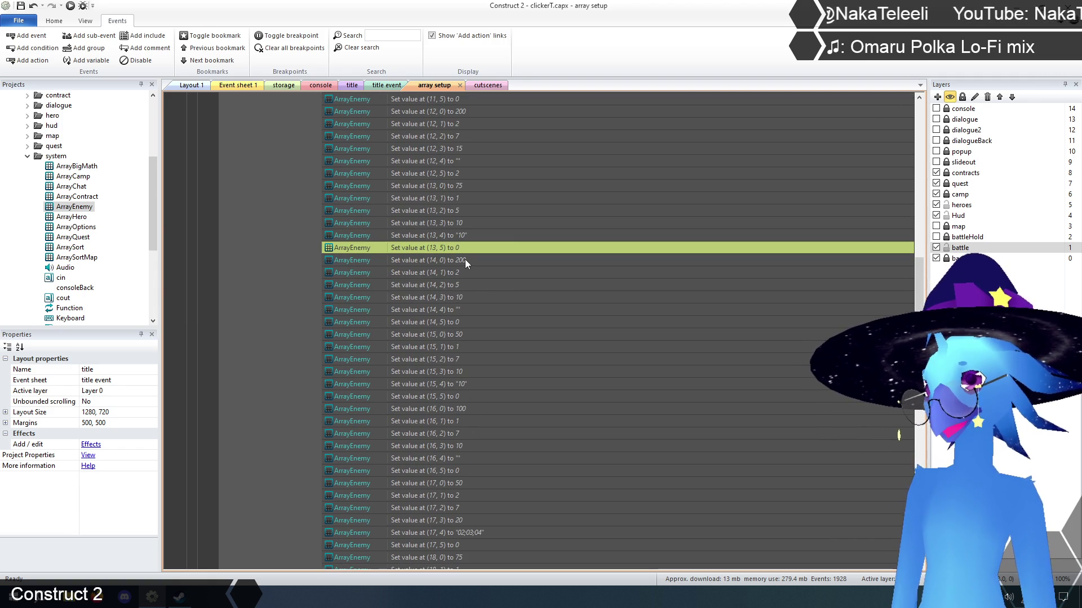
{"action": "double_click", "coordinate": [447, 324]}
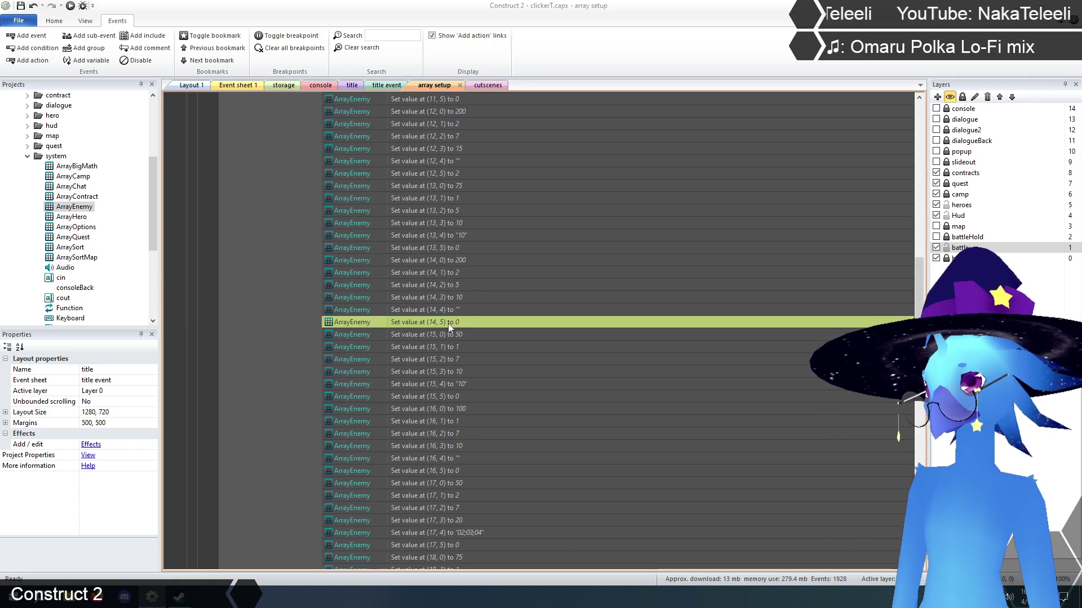
{"action": "double_click", "coordinate": [427, 498]}
{"action": "type", "text": "2"}
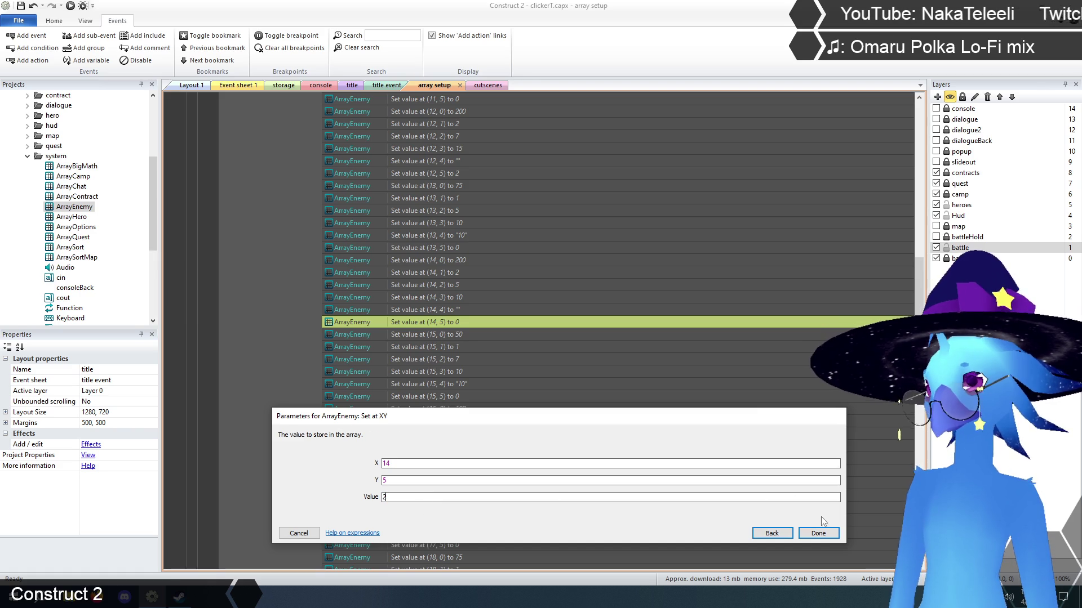
{"action": "left_click", "coordinate": [818, 533]}
{"action": "scroll", "coordinate": [465, 316], "scroll_direction": "down", "scroll_amount": 4}
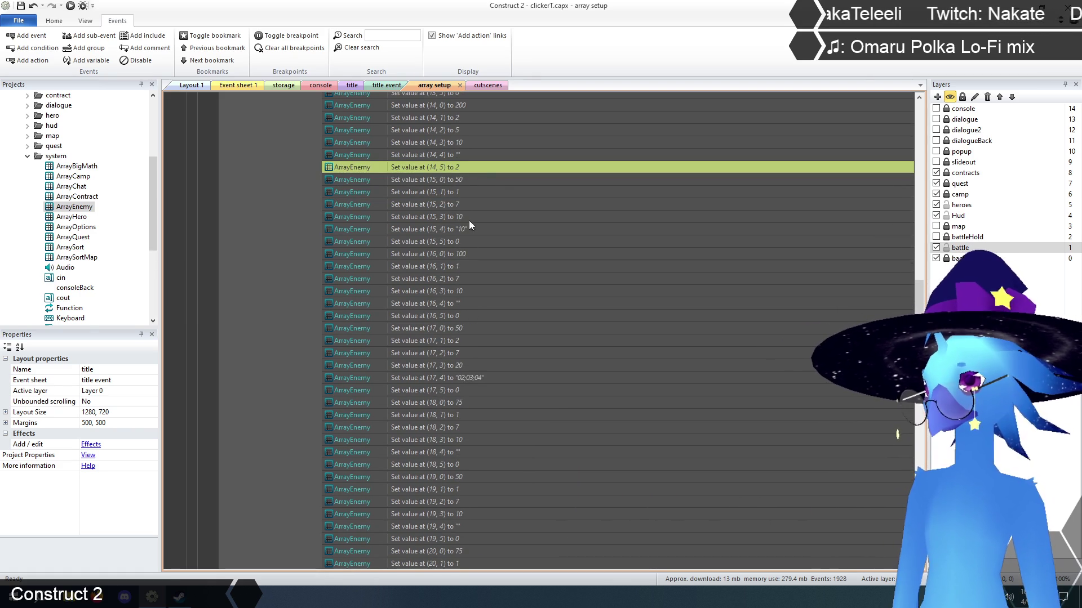
{"action": "left_click", "coordinate": [445, 241]}
{"action": "scroll", "coordinate": [507, 276], "scroll_direction": "down", "scroll_amount": 1}
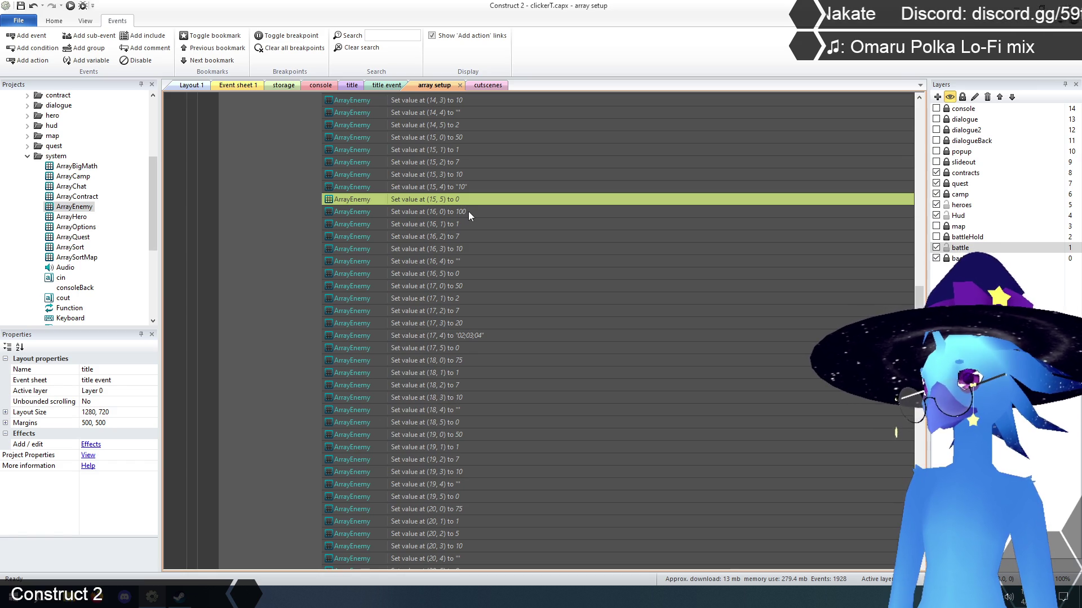
Set ArrayEnemy's values at (16, 5) and (17, 5) to 1
{"action": "left_click", "coordinate": [449, 273]}
{"action": "double_click", "coordinate": [449, 272]}
{"action": "double_click", "coordinate": [405, 498]}
{"action": "type", "text": "1"}
{"action": "left_click", "coordinate": [818, 533]}
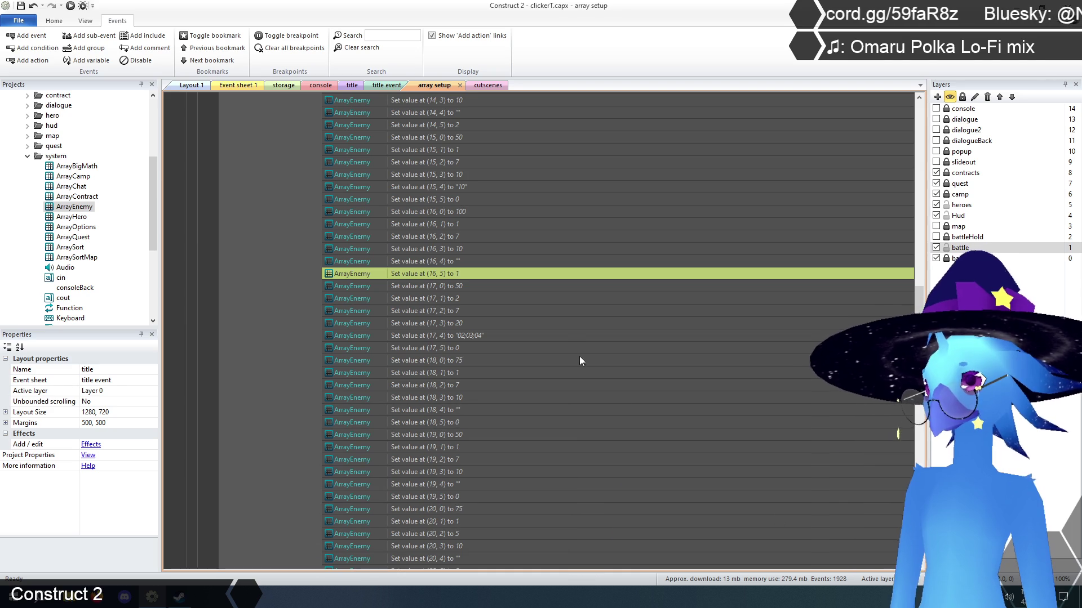
{"action": "scroll", "coordinate": [569, 338], "scroll_direction": "down", "scroll_amount": 3}
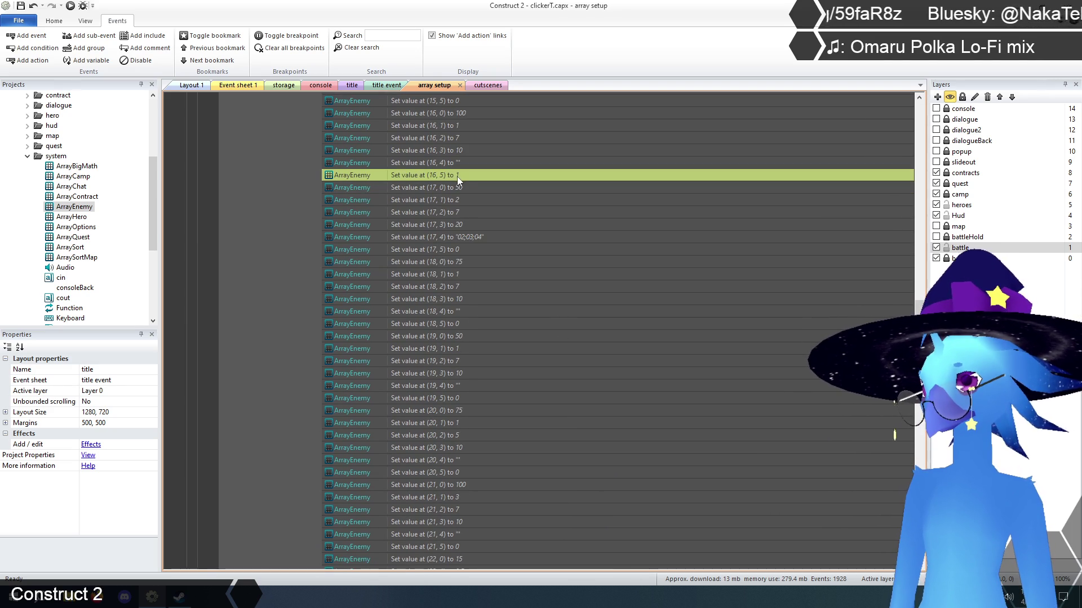
{"action": "double_click", "coordinate": [448, 250]}
{"action": "double_click", "coordinate": [462, 497]}
{"action": "type", "text": "1"}
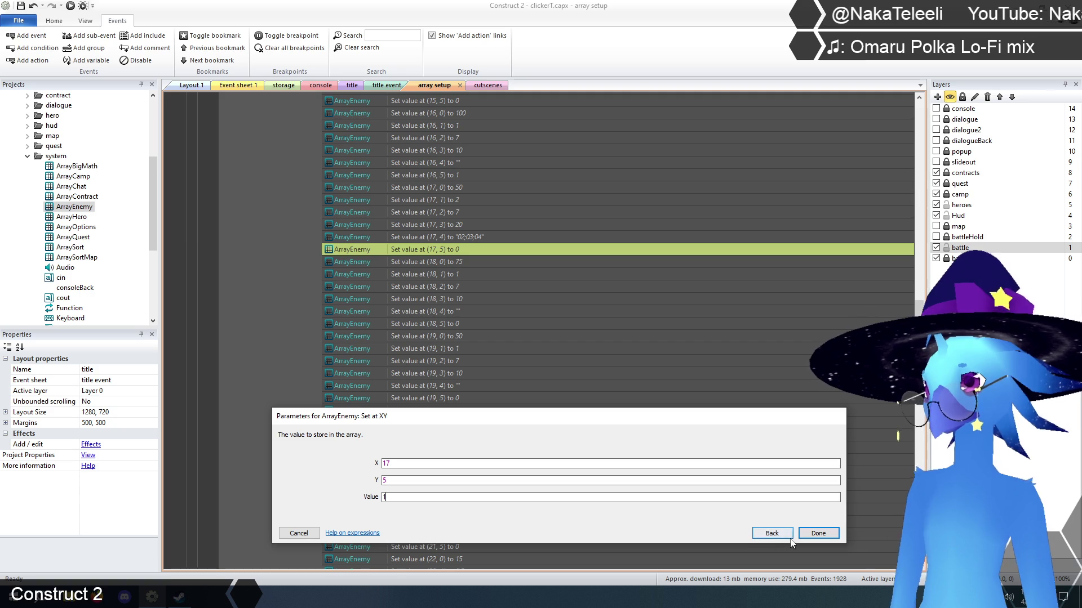
{"action": "left_click", "coordinate": [818, 533]}
{"action": "scroll", "coordinate": [503, 360], "scroll_direction": "down", "scroll_amount": 2}
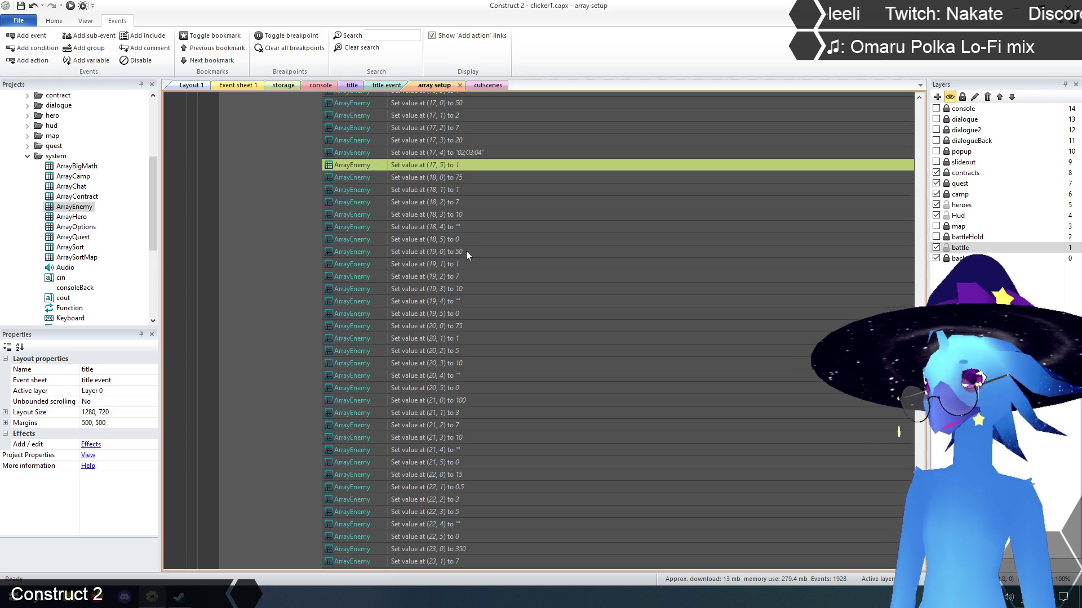
Set ArrayEnemy's value at (21, 5) to 2
{"action": "scroll", "coordinate": [465, 252], "scroll_direction": "down", "scroll_amount": 3}
{"action": "left_click", "coordinate": [460, 273]}
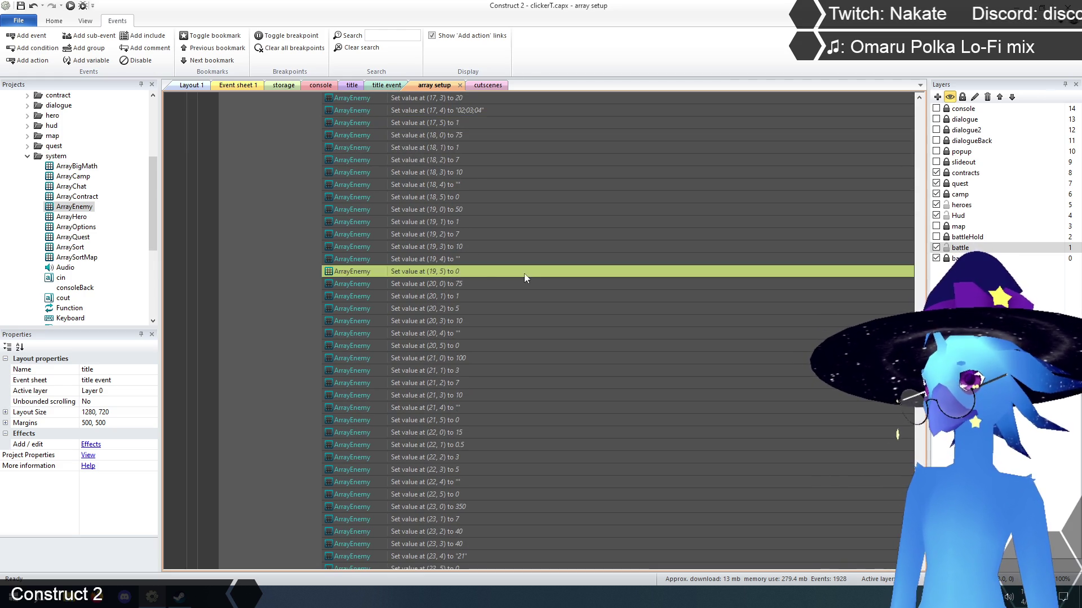
{"action": "scroll", "coordinate": [523, 274], "scroll_direction": "down", "scroll_amount": 5}
{"action": "scroll", "coordinate": [492, 255], "scroll_direction": "down", "scroll_amount": 3}
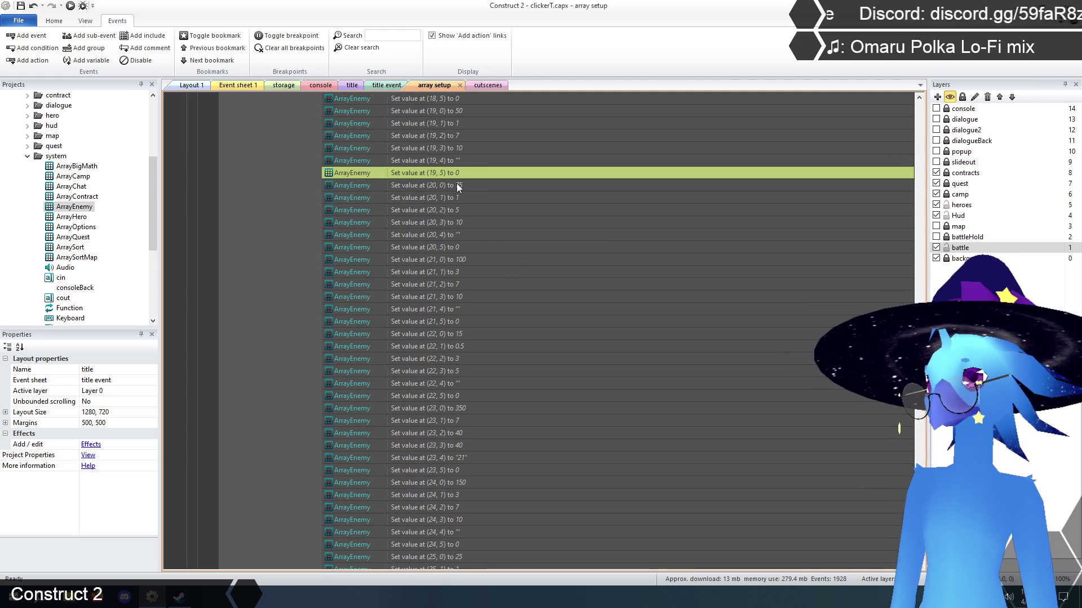
{"action": "left_click", "coordinate": [455, 246]}
{"action": "scroll", "coordinate": [507, 222], "scroll_direction": "down", "scroll_amount": 3}
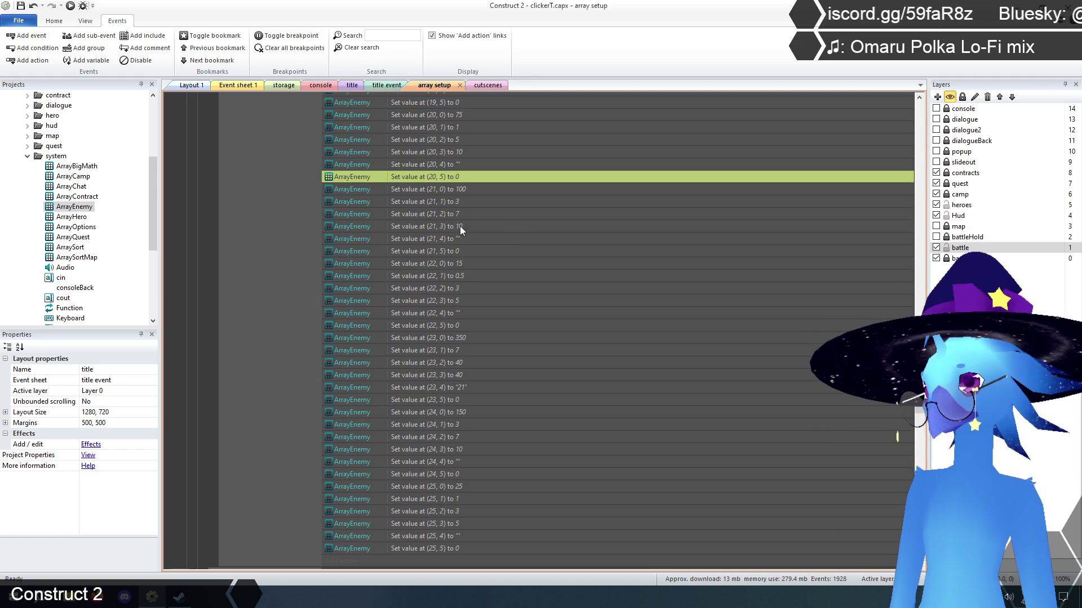
{"action": "double_click", "coordinate": [445, 250]}
{"action": "type", "text": "2"}
{"action": "left_click", "coordinate": [818, 532]}
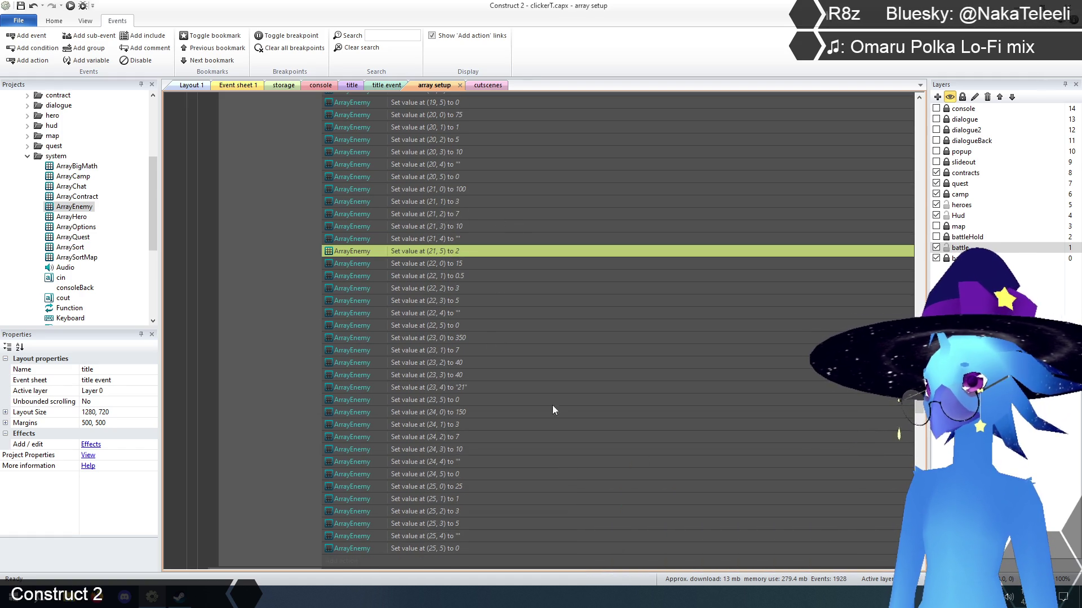
{"action": "scroll", "coordinate": [452, 272], "scroll_direction": "down", "scroll_amount": 3}
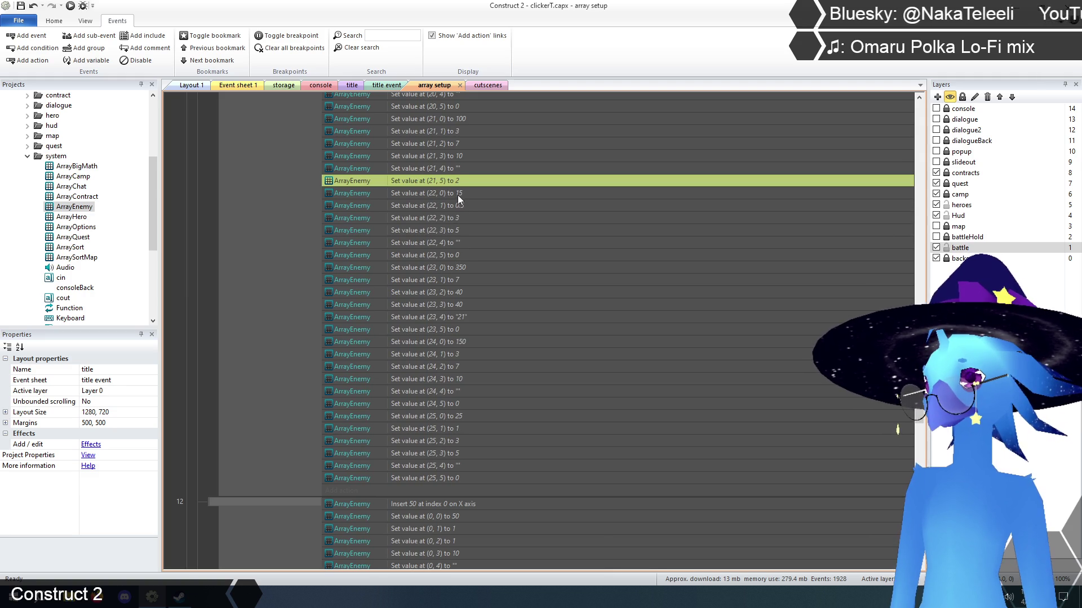
Set ArrayEnemy's values at (23, 5) and (24, 5) to 2
{"action": "left_click", "coordinate": [449, 256]}
{"action": "scroll", "coordinate": [496, 264], "scroll_direction": "down", "scroll_amount": 2}
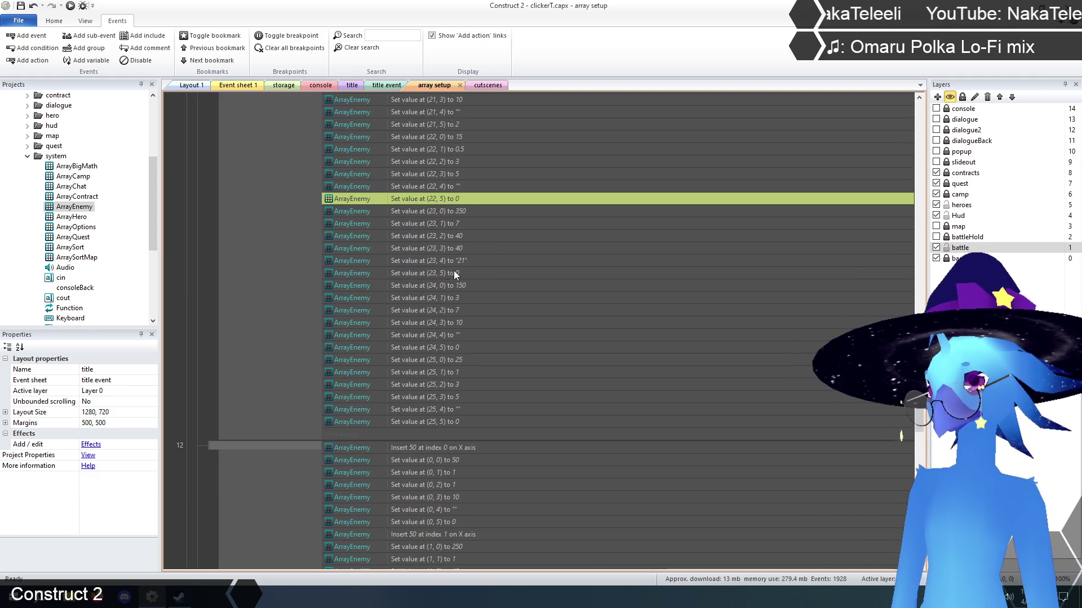
{"action": "double_click", "coordinate": [446, 273]}
{"action": "left_click", "coordinate": [415, 498]}
{"action": "type", "text": "2"}
{"action": "left_click", "coordinate": [818, 533]}
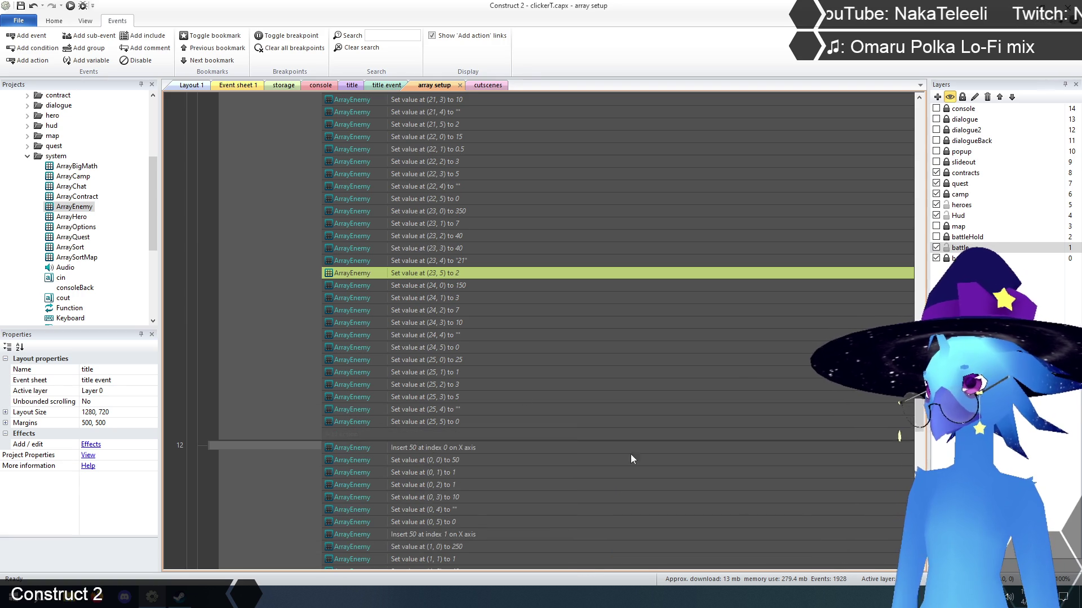
{"action": "scroll", "coordinate": [454, 320], "scroll_direction": "down", "scroll_amount": 2}
{"action": "double_click", "coordinate": [448, 292]}
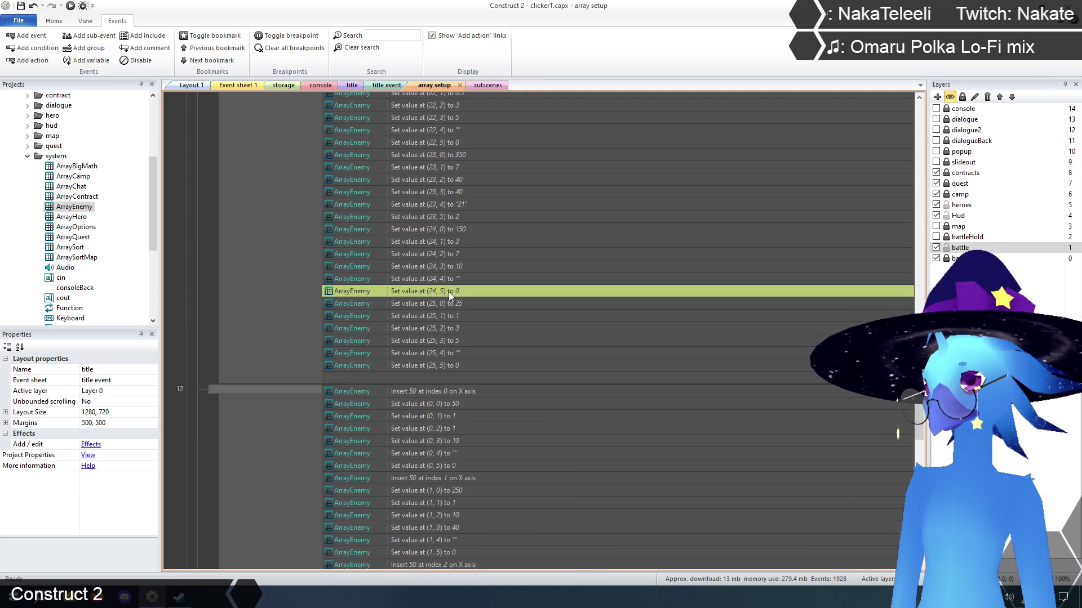
{"action": "left_click", "coordinate": [414, 497]}
{"action": "type", "text": "2"}
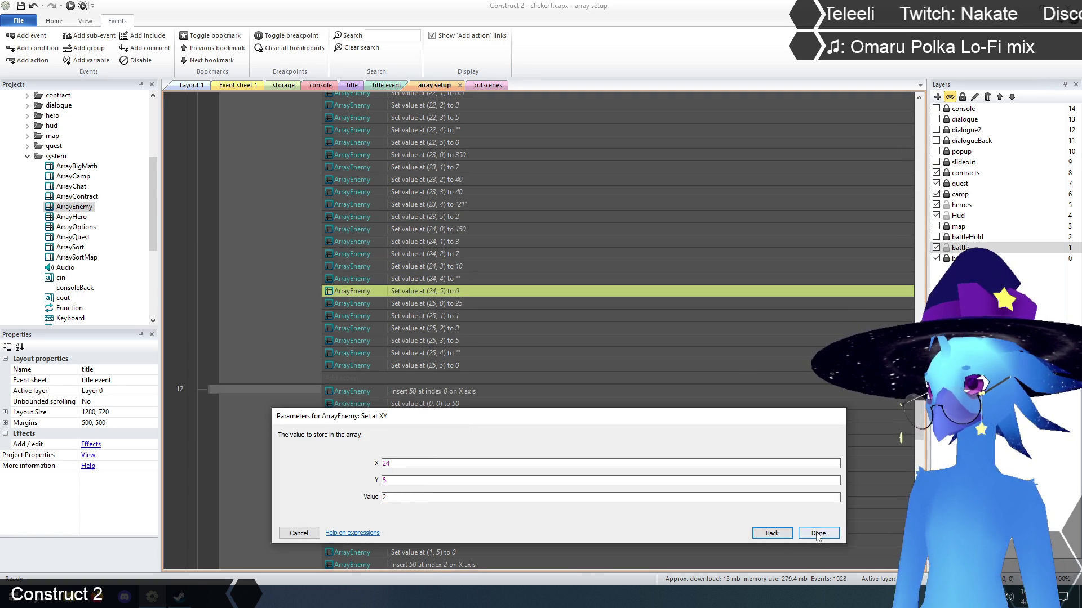
{"action": "left_click", "coordinate": [818, 533]}
{"action": "scroll", "coordinate": [546, 337], "scroll_direction": "down", "scroll_amount": 3}
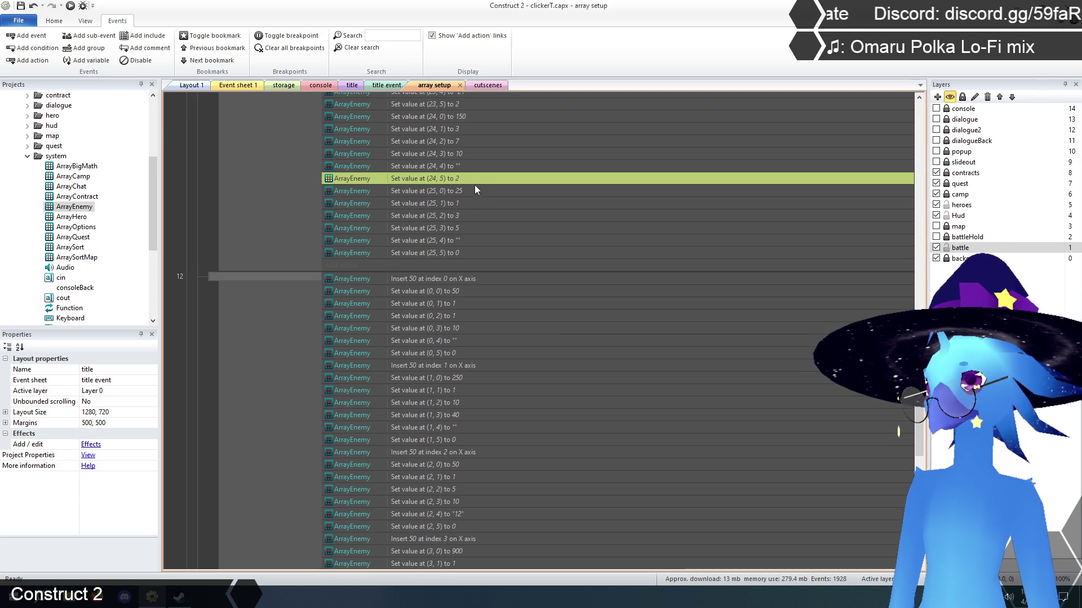
{"action": "scroll", "coordinate": [464, 252], "scroll_direction": "down", "scroll_amount": 6}
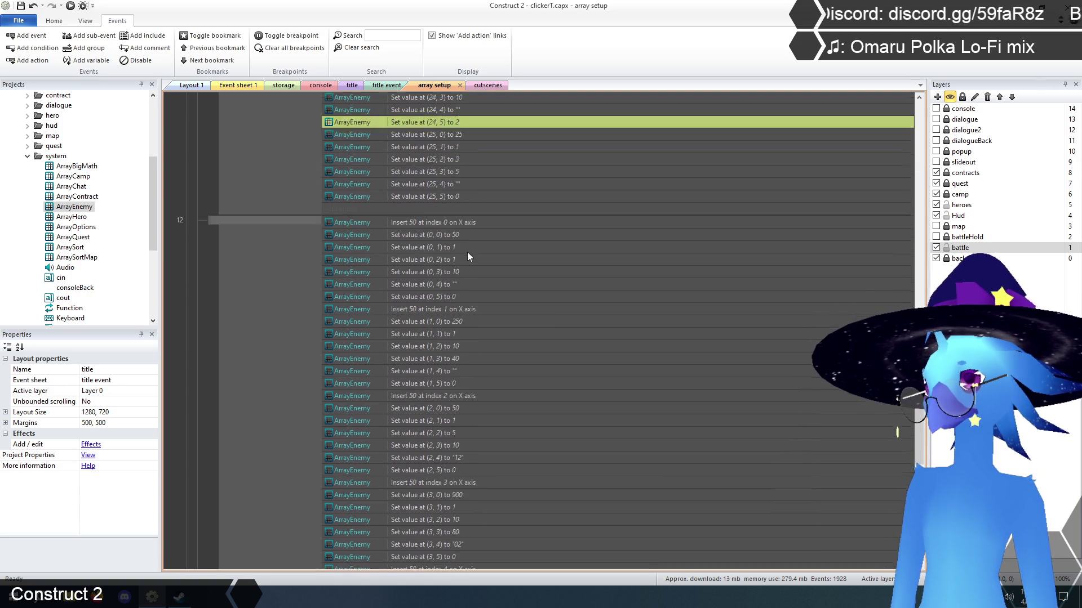
{"action": "scroll", "coordinate": [473, 254], "scroll_direction": "up", "scroll_amount": 2}
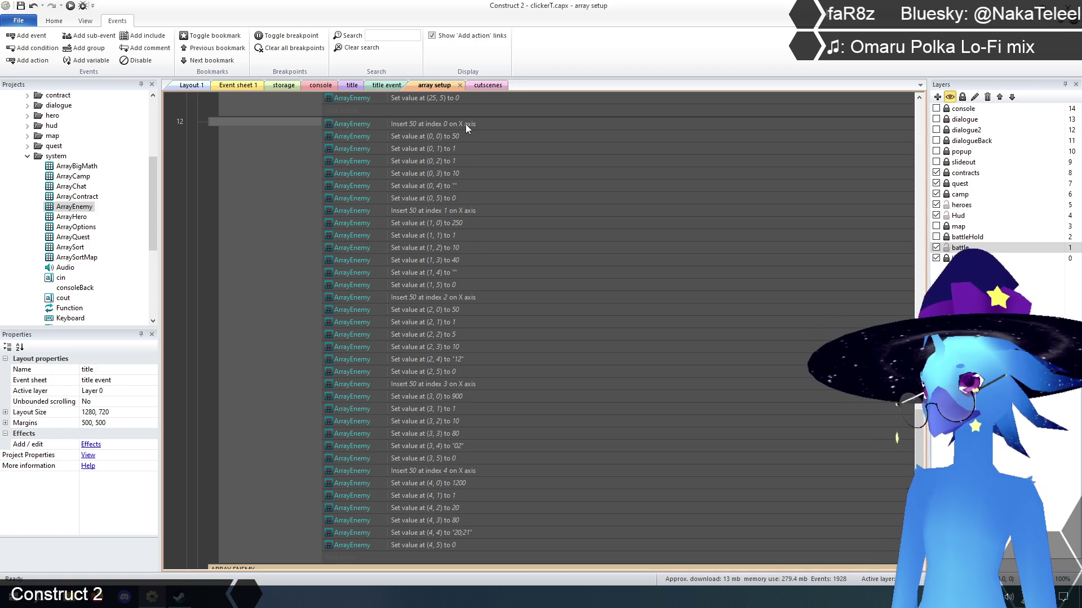
Change the enemy array's value at (2, 5) from 0 to 1
{"action": "left_click", "coordinate": [449, 201]}
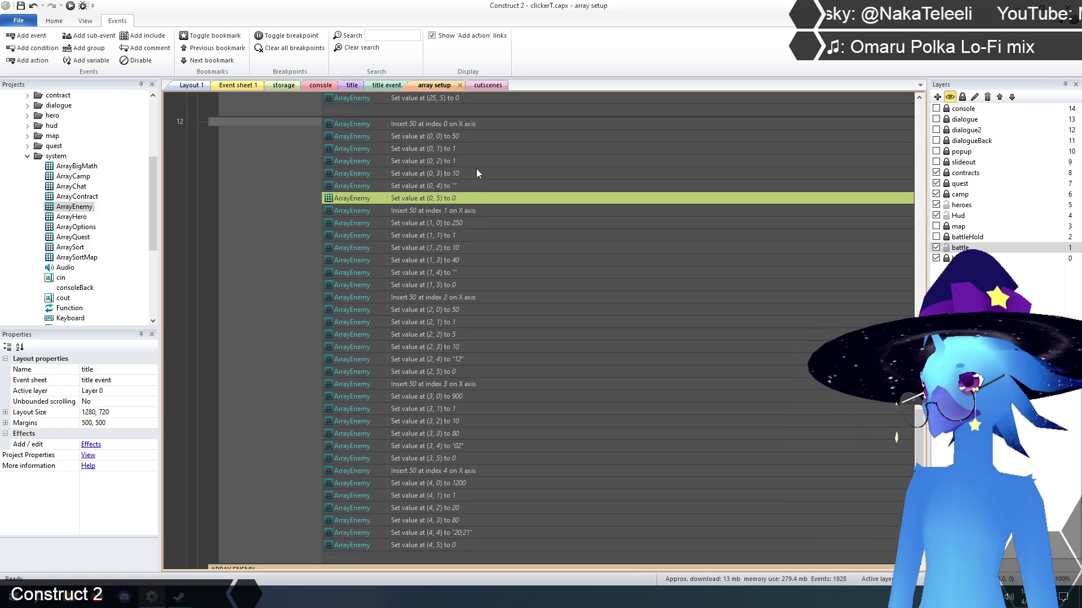
{"action": "left_click", "coordinate": [451, 285]}
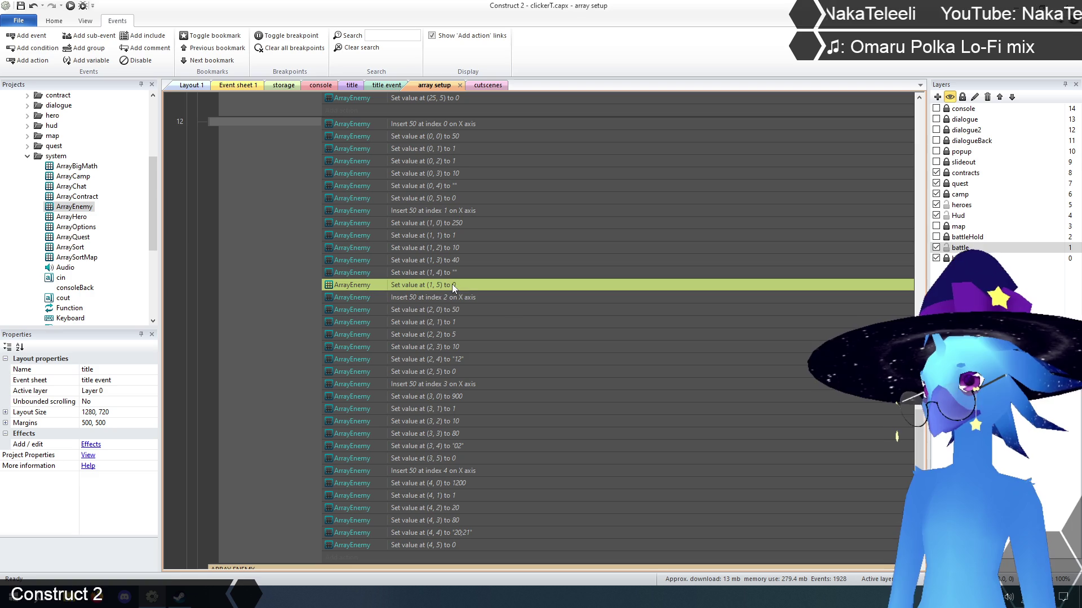
{"action": "scroll", "coordinate": [518, 305], "scroll_direction": "down", "scroll_amount": 3}
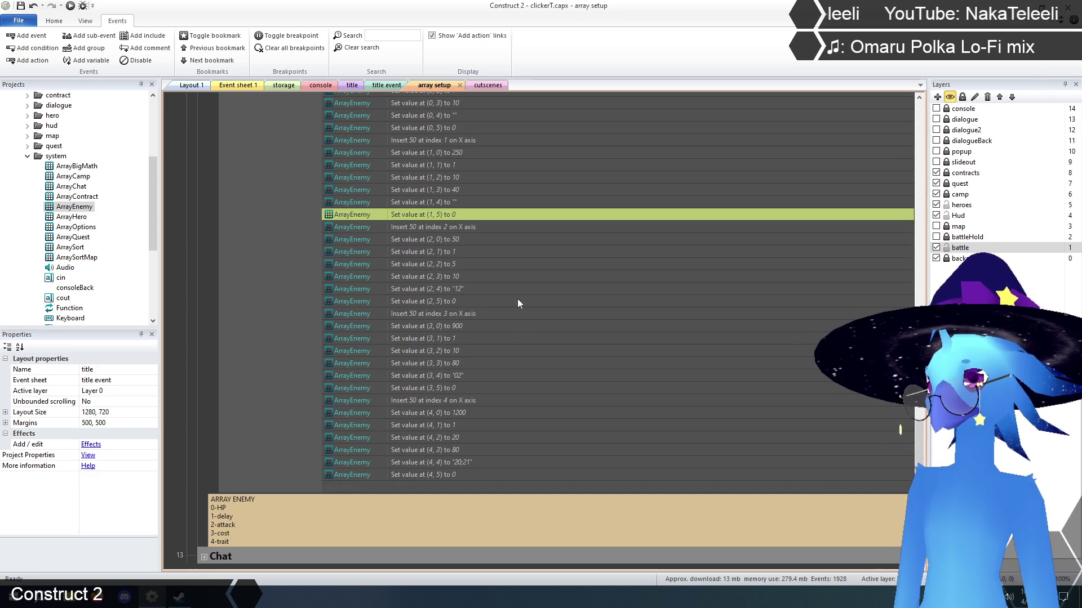
{"action": "left_click", "coordinate": [445, 302]}
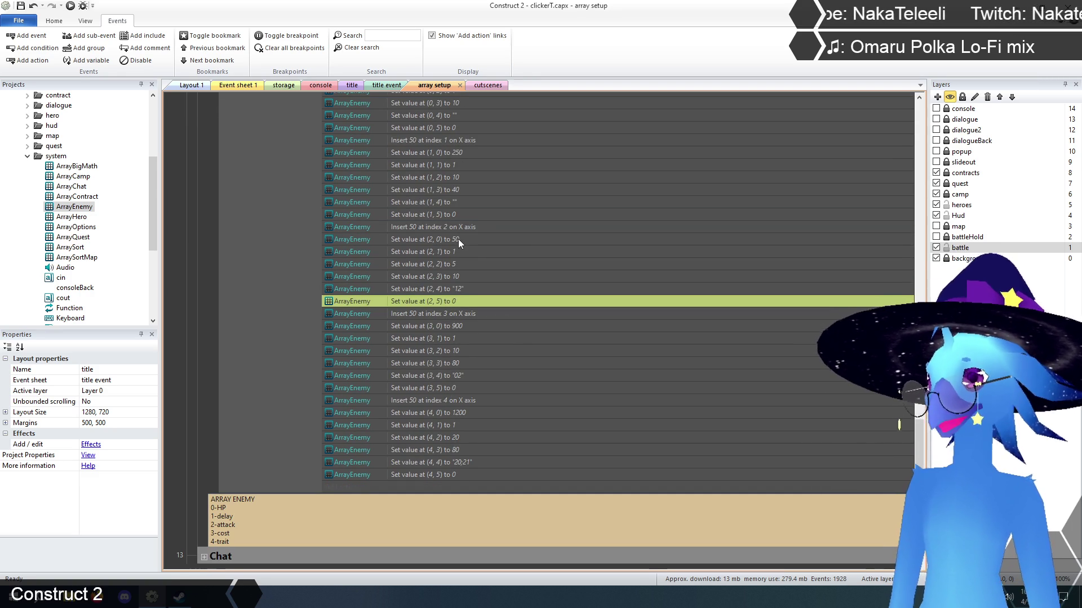
{"action": "double_click", "coordinate": [451, 299]}
{"action": "type", "text": "1"}
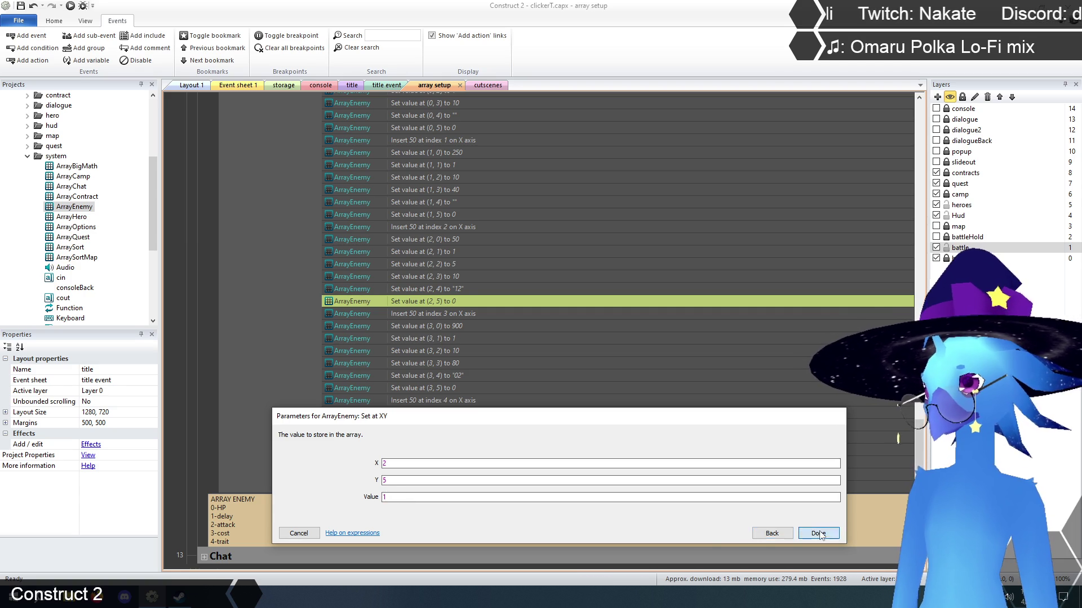
{"action": "key", "text": "Return"}
Save the project and return to the title layout
{"action": "scroll", "coordinate": [496, 371], "scroll_direction": "down", "scroll_amount": 2}
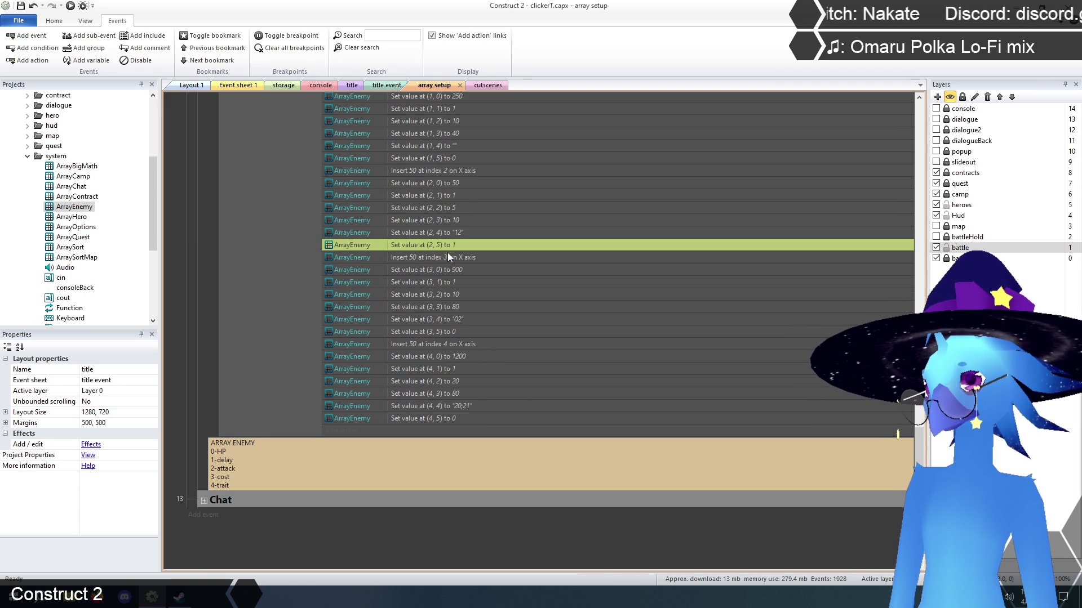
{"action": "left_click", "coordinate": [445, 330]}
{"action": "scroll", "coordinate": [495, 335], "scroll_direction": "down", "scroll_amount": 1}
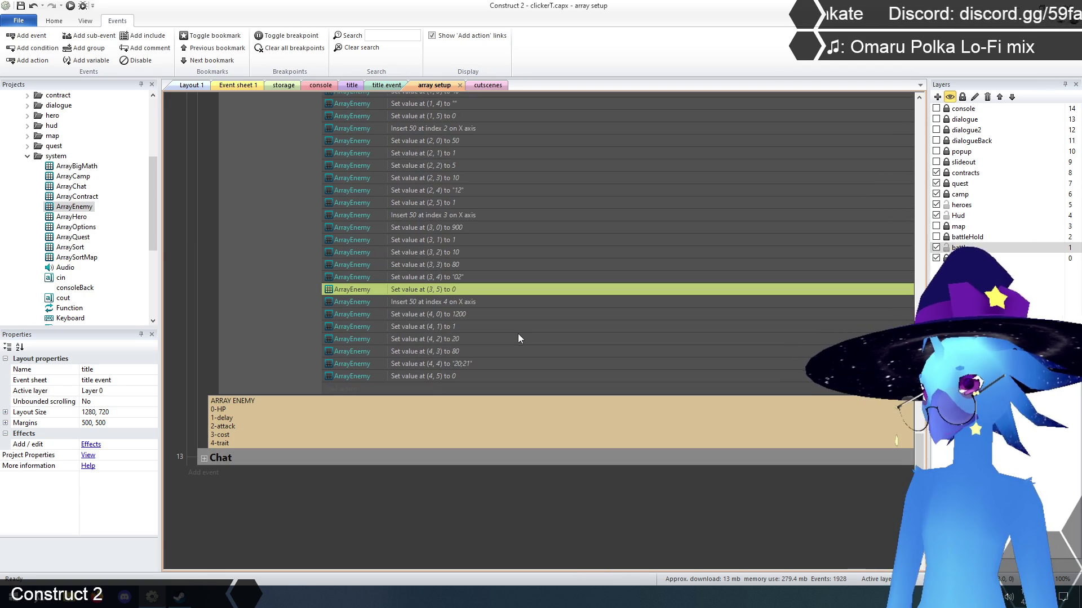
{"action": "left_click", "coordinate": [445, 373]}
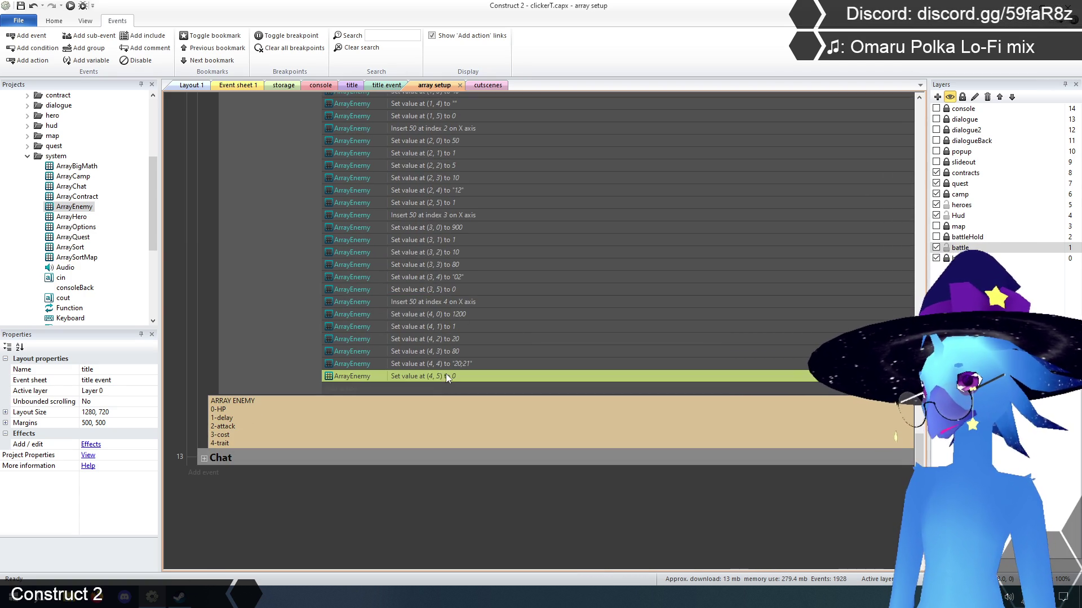
{"action": "left_click", "coordinate": [196, 343]}
{"action": "left_click", "coordinate": [20, 5]}
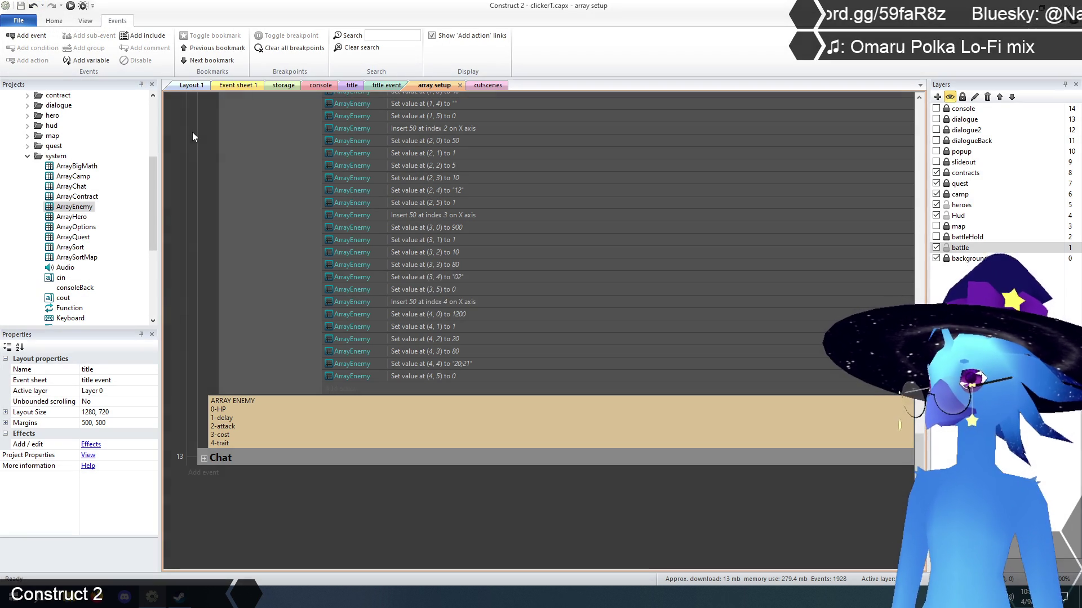
{"action": "left_click", "coordinate": [358, 86]}
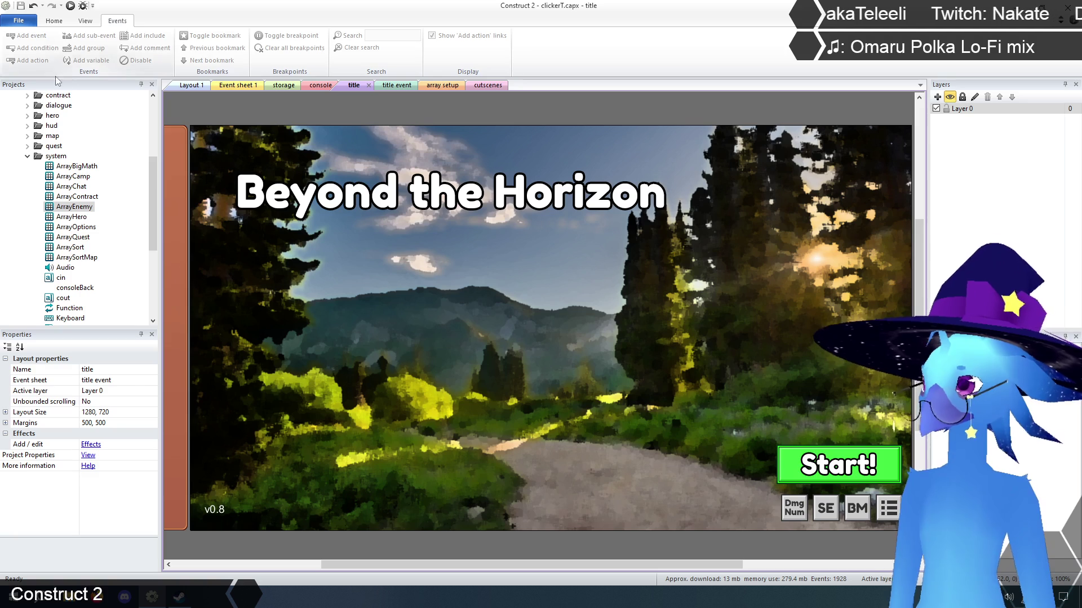
Run the layout to preview the Beyond the Horizon game in the browser
{"action": "scroll", "coordinate": [157, 177], "scroll_direction": "up", "scroll_amount": 5}
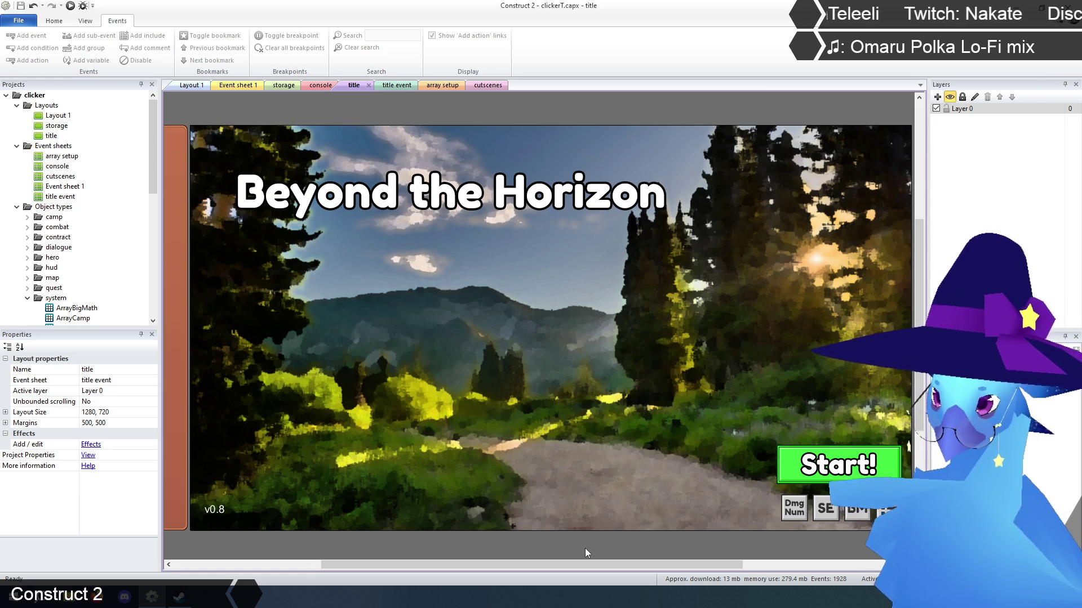
{"action": "left_click", "coordinate": [72, 7]}
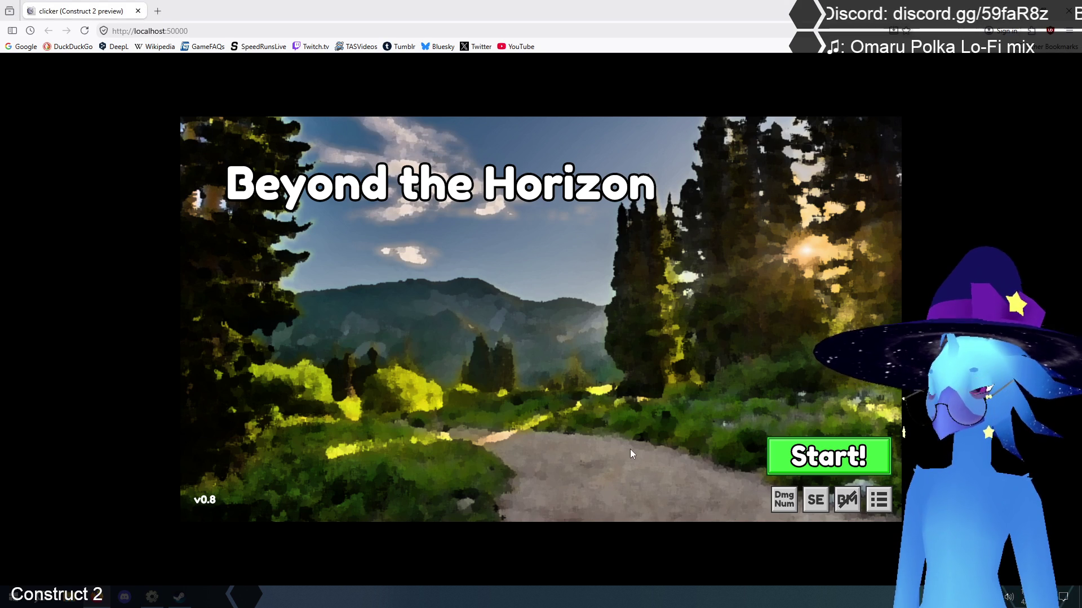
Wipe saved progress with the 'reset' console command, reload the page, and start a new game
{"action": "left_click", "coordinate": [630, 449]}
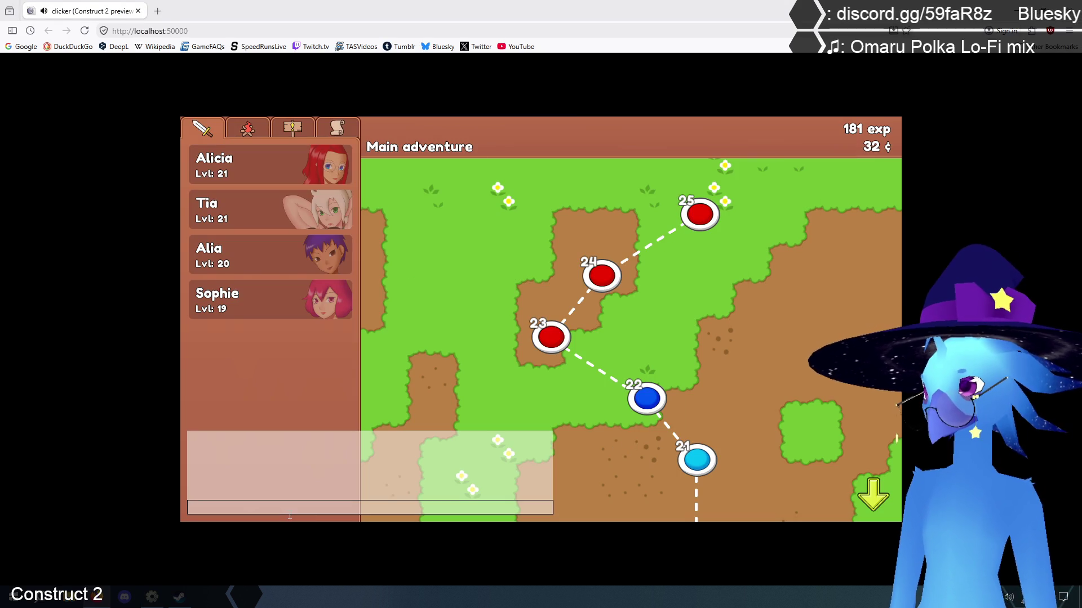
{"action": "type", "text": "reset"}
{"action": "key", "text": "Return"}
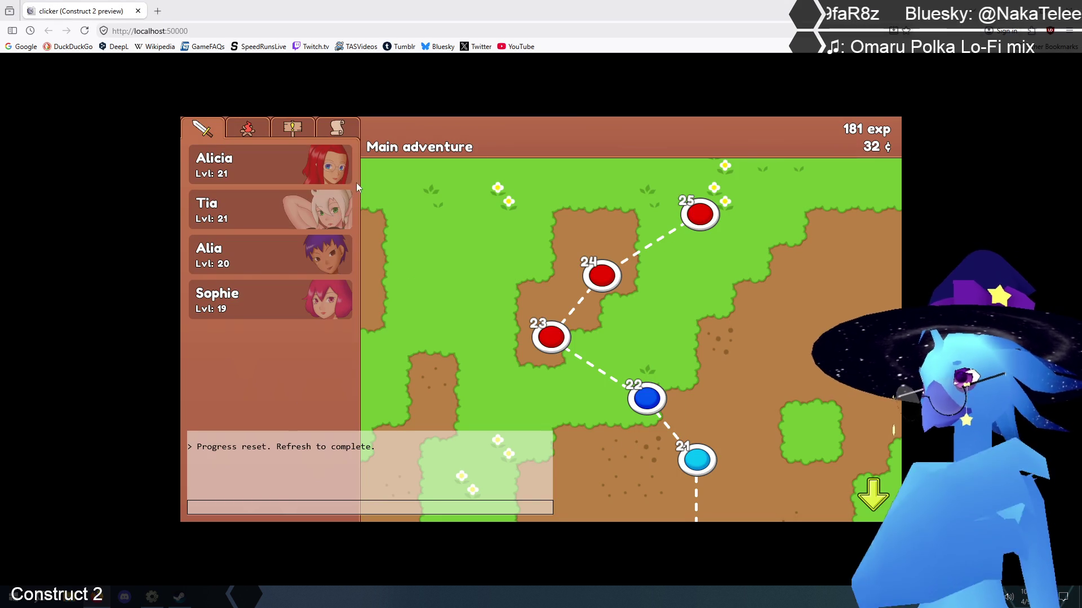
{"action": "key", "text": "F5"}
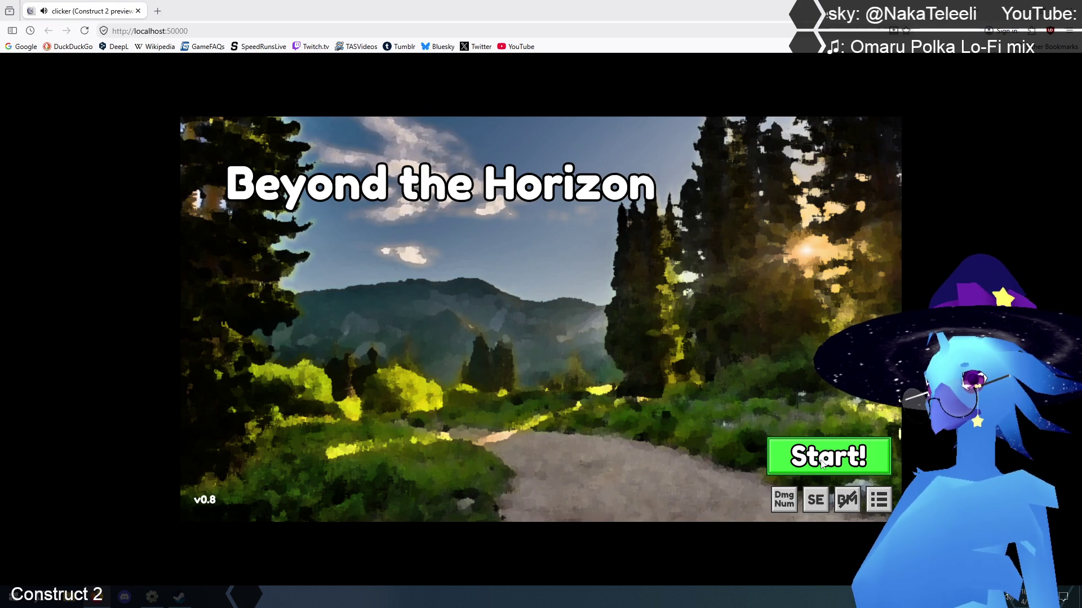
{"action": "left_click", "coordinate": [546, 488]}
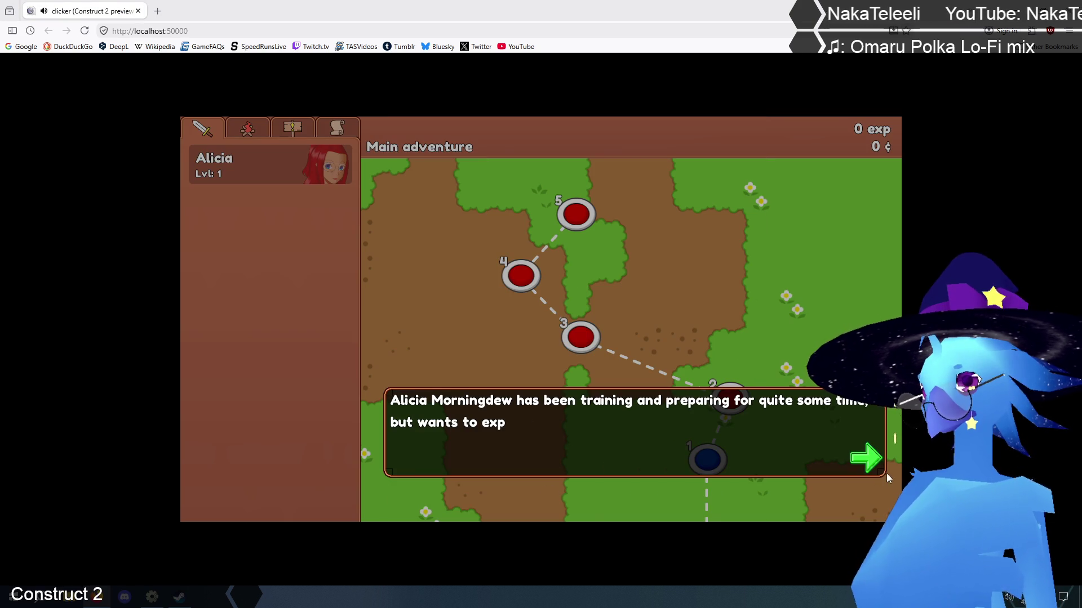
Advance through the intro dialogue until Tia joins Alicia's party as a level-1 hero
{"action": "left_click", "coordinate": [869, 457]}
{"action": "left_click", "coordinate": [869, 456]}
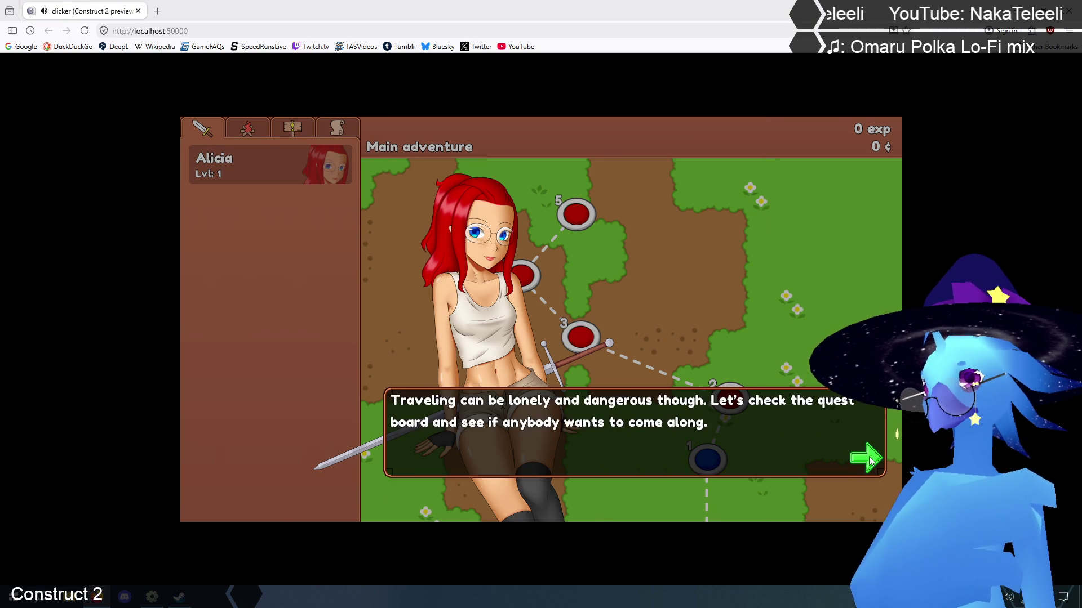
{"action": "left_click", "coordinate": [869, 456]}
{"action": "left_click", "coordinate": [868, 456]}
{"action": "left_click", "coordinate": [868, 457]}
{"action": "left_click", "coordinate": [869, 456]}
{"action": "left_click", "coordinate": [868, 457]}
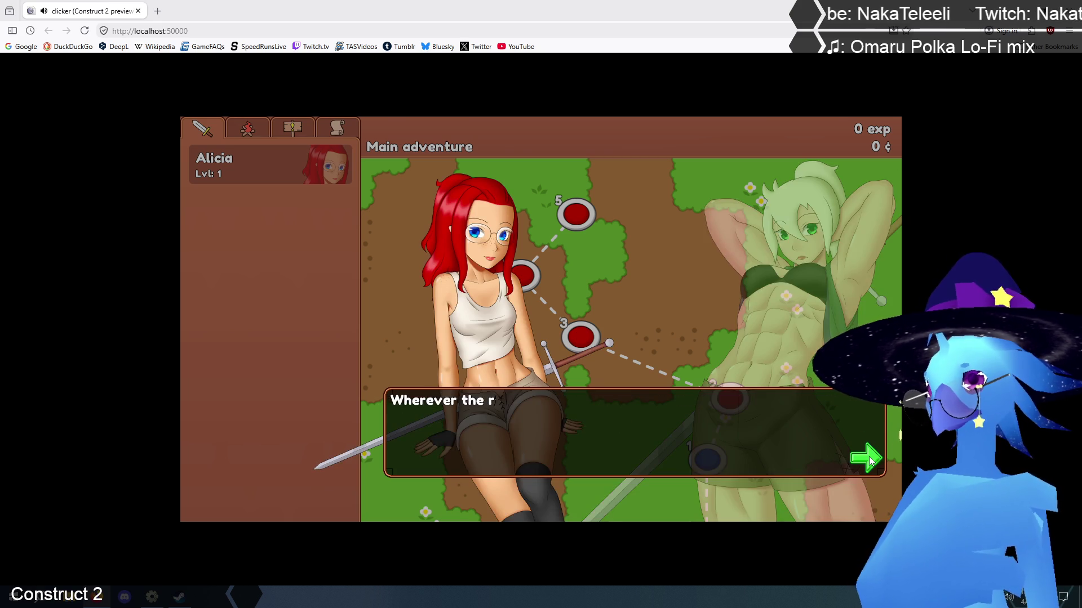
{"action": "left_click", "coordinate": [868, 456]}
{"action": "left_click", "coordinate": [869, 457]}
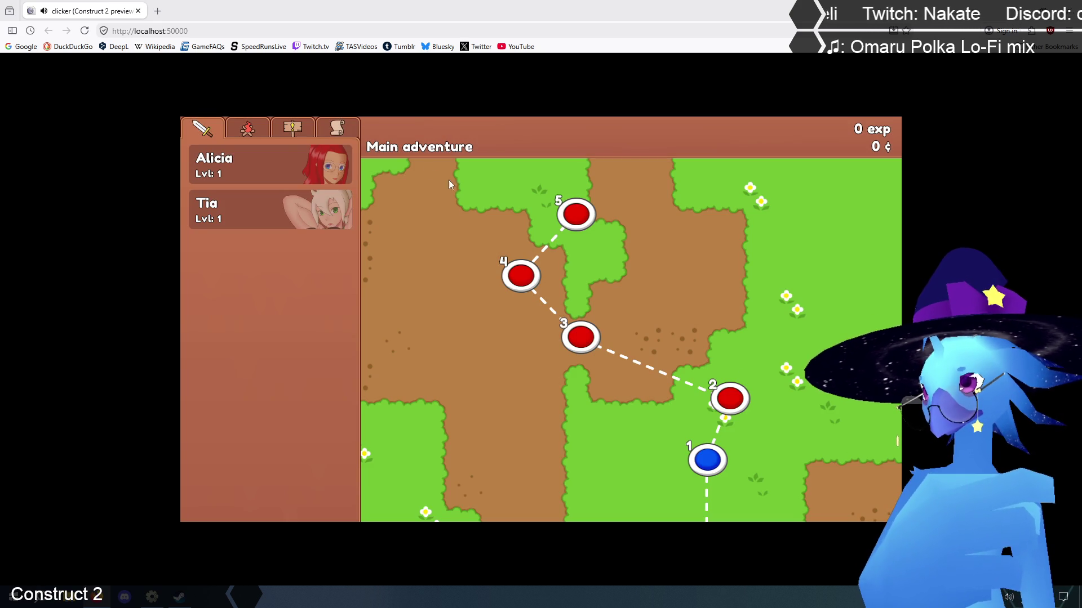
{"action": "left_click", "coordinate": [292, 128]}
{"action": "left_click", "coordinate": [198, 132]}
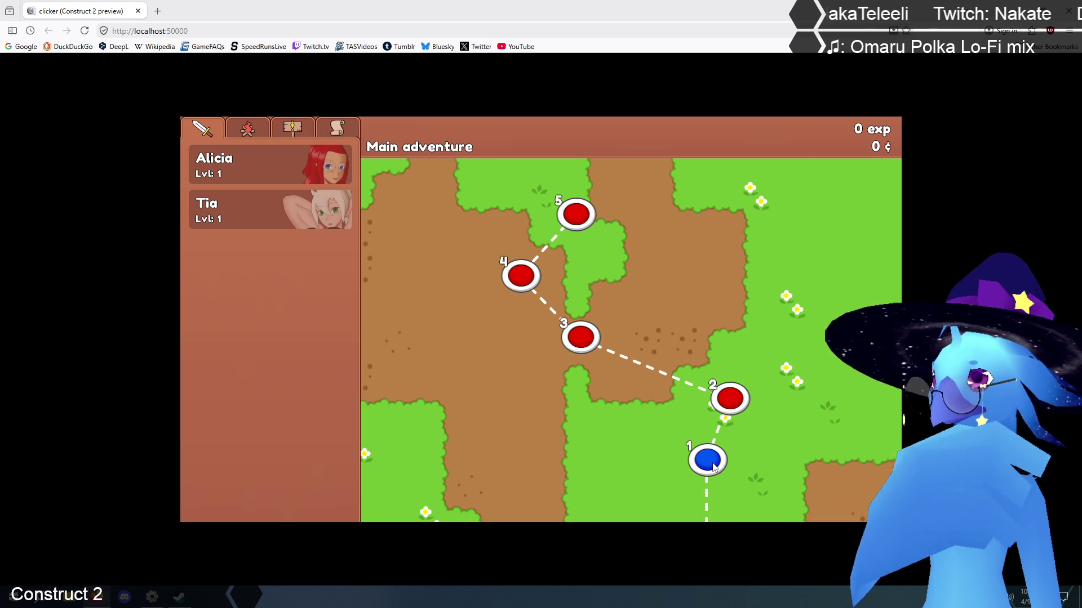
Win the Main adventure battles from stage 1 through stage 5, reaching 108 exp
{"action": "left_click", "coordinate": [713, 465]}
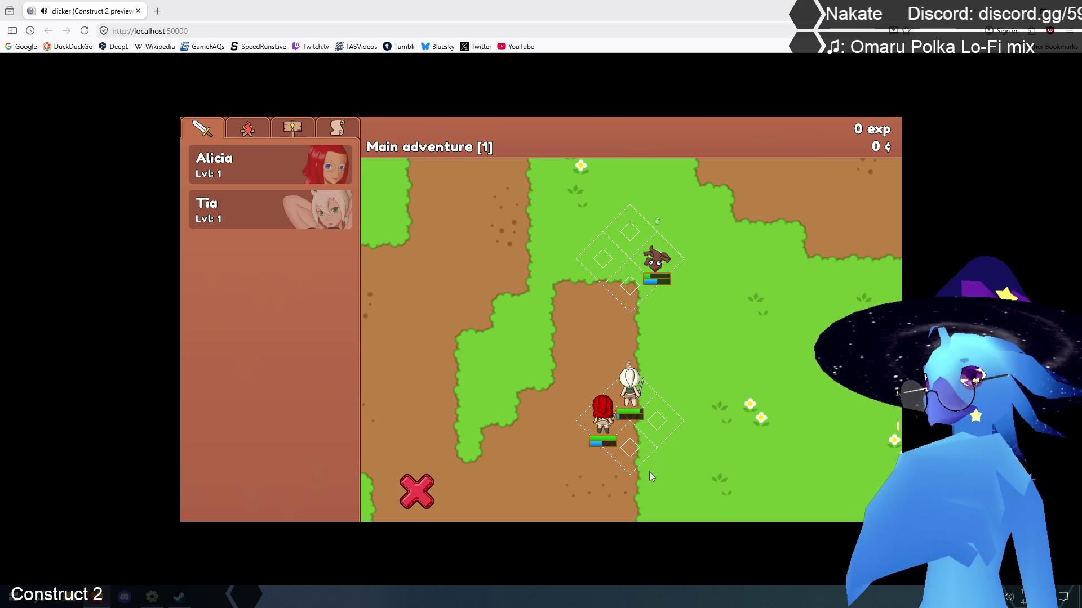
{"action": "left_click", "coordinate": [654, 341]}
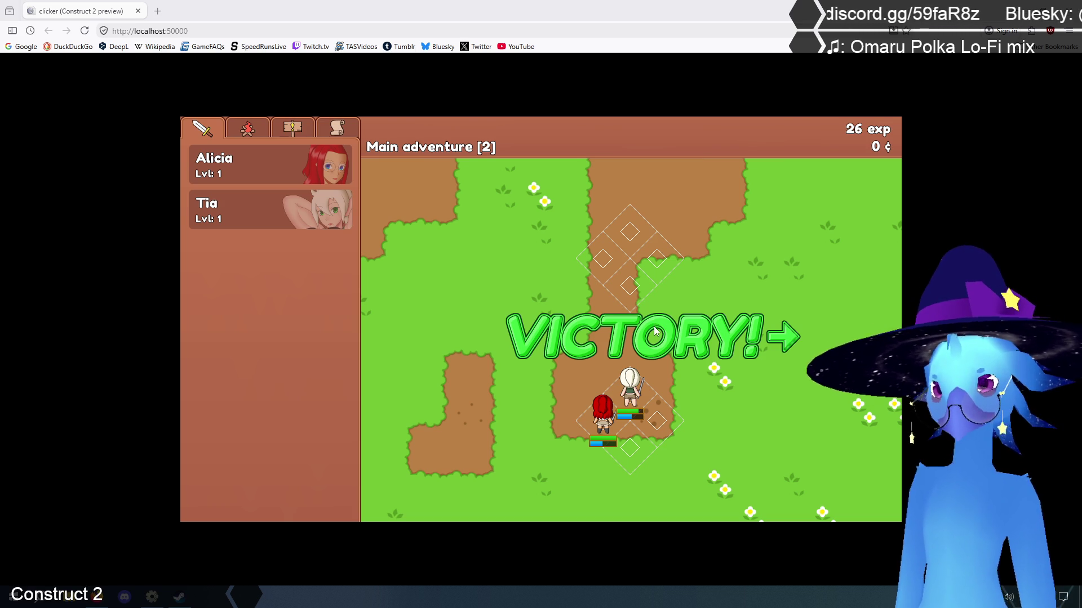
{"action": "left_click", "coordinate": [664, 345]}
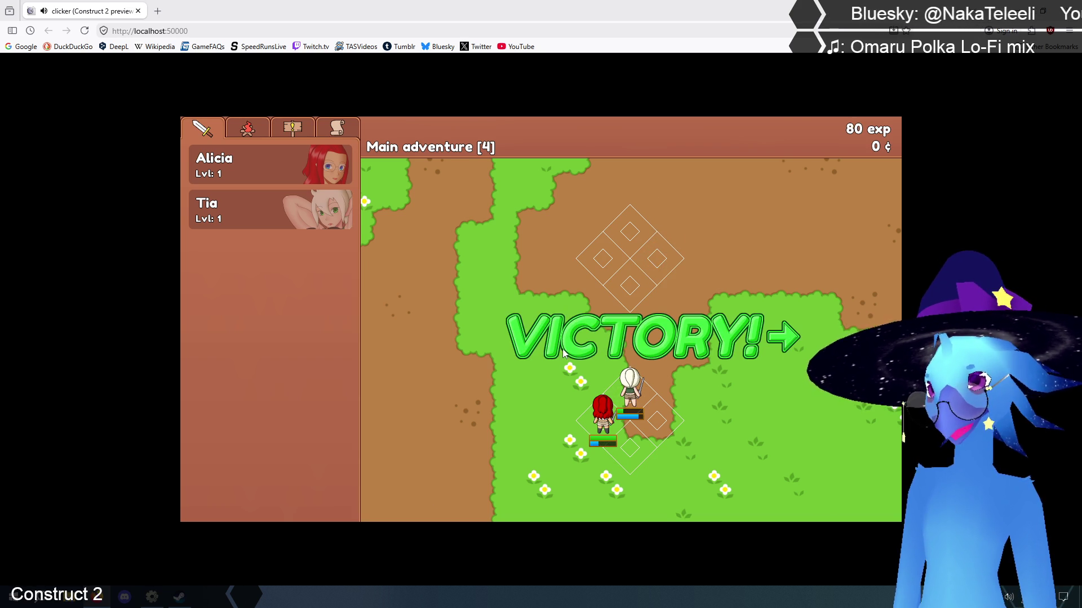
{"action": "left_click", "coordinate": [643, 348]}
{"action": "left_click", "coordinate": [571, 215]}
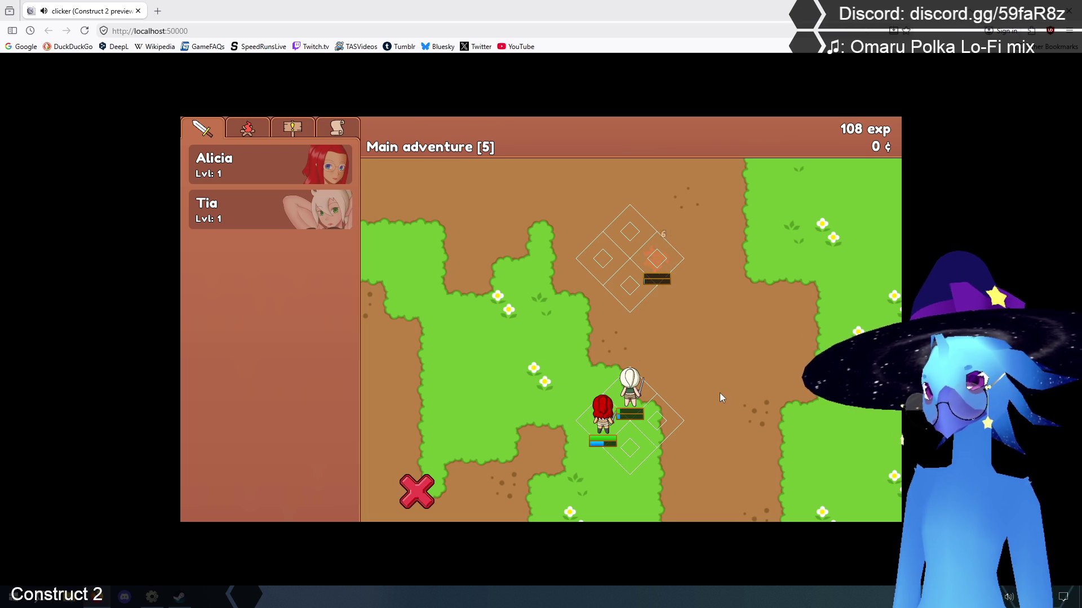
{"action": "left_click", "coordinate": [644, 331]}
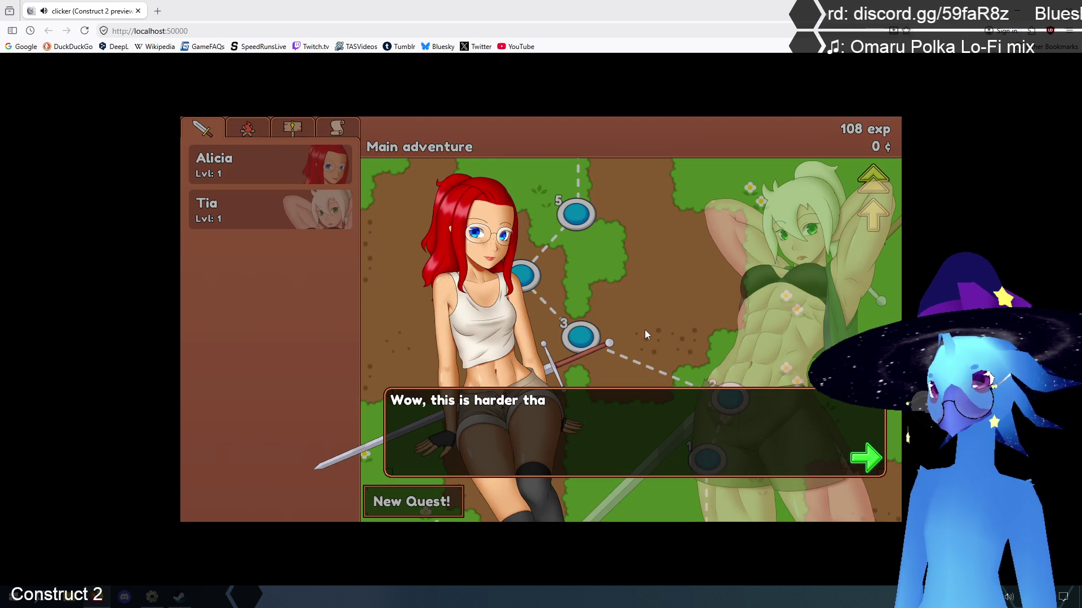
Finish the story dialogue, enter the stage 6 battle, and retreat from it
{"action": "left_click", "coordinate": [872, 451]}
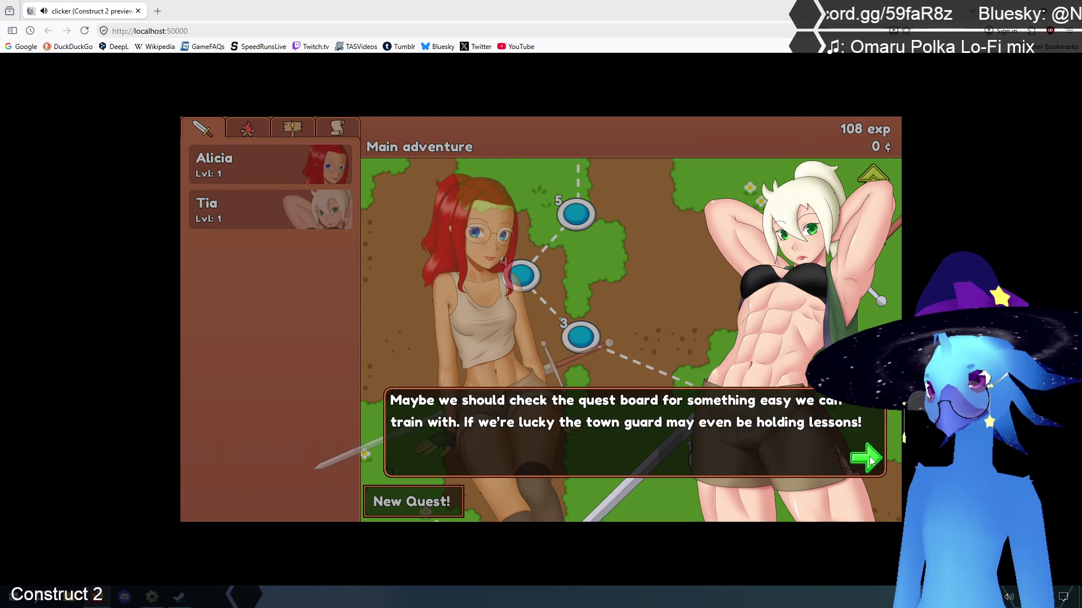
{"action": "left_click", "coordinate": [869, 456]}
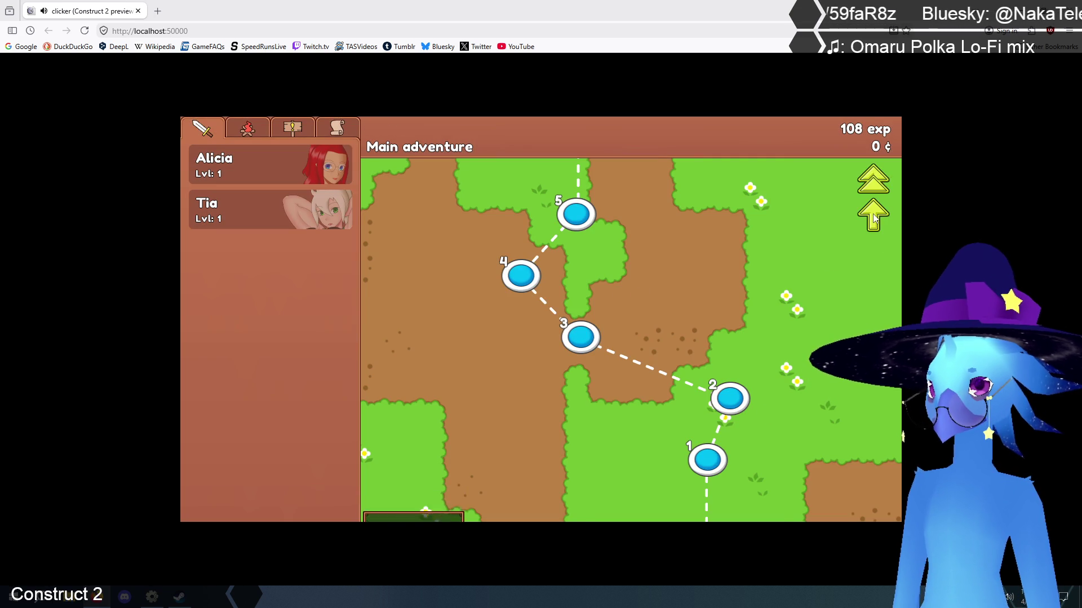
{"action": "left_click", "coordinate": [873, 219]}
{"action": "left_click", "coordinate": [582, 475]}
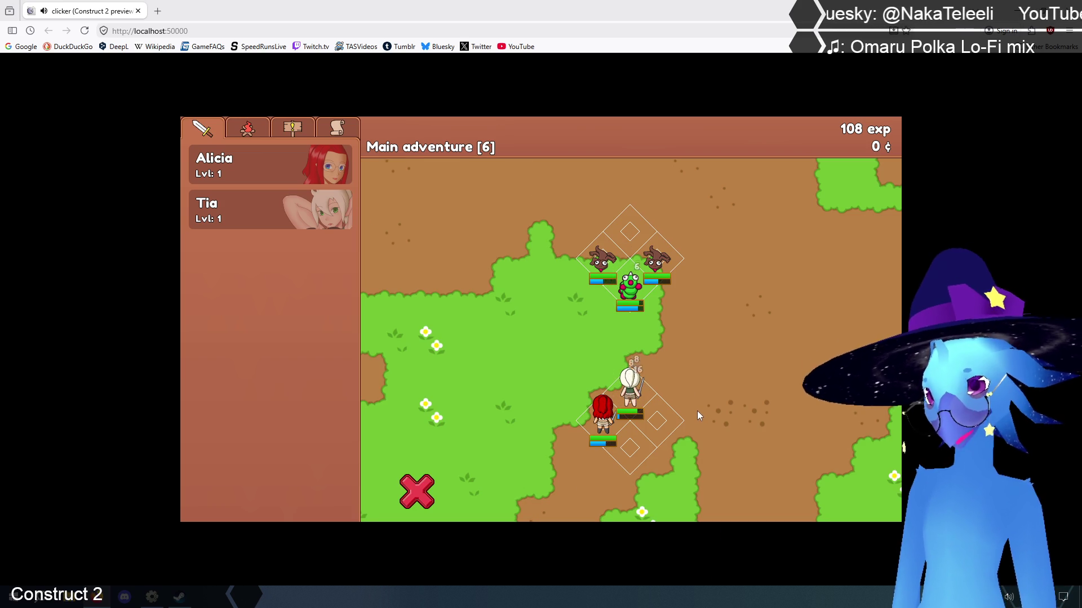
{"action": "left_click", "coordinate": [417, 492]}
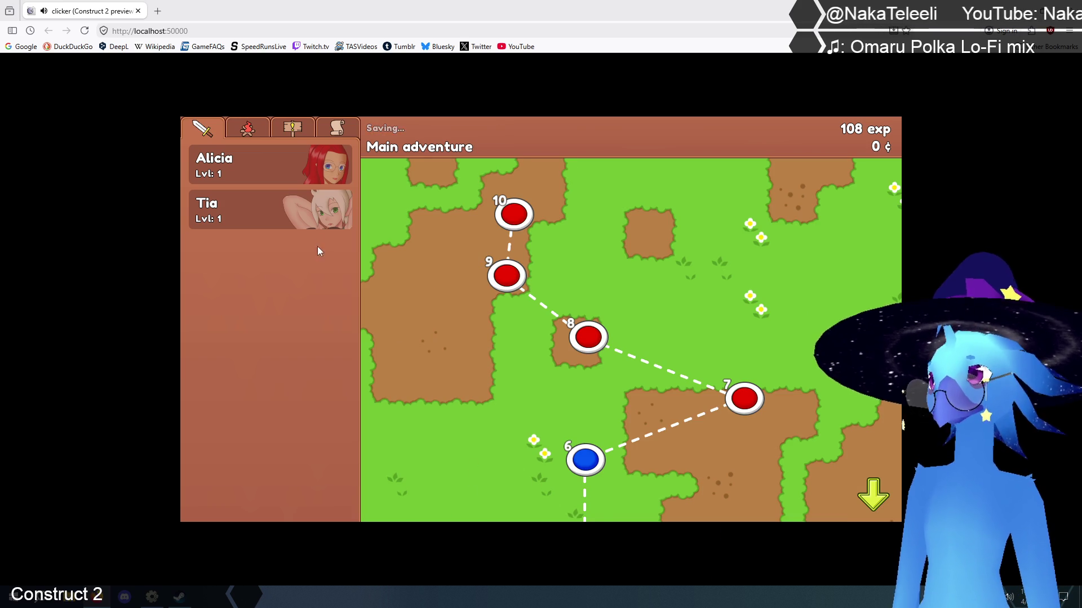
Level Tia up to level 2 and bring up the quest list showing Combat training
{"action": "left_click", "coordinate": [263, 210]}
{"action": "left_click", "coordinate": [448, 358]}
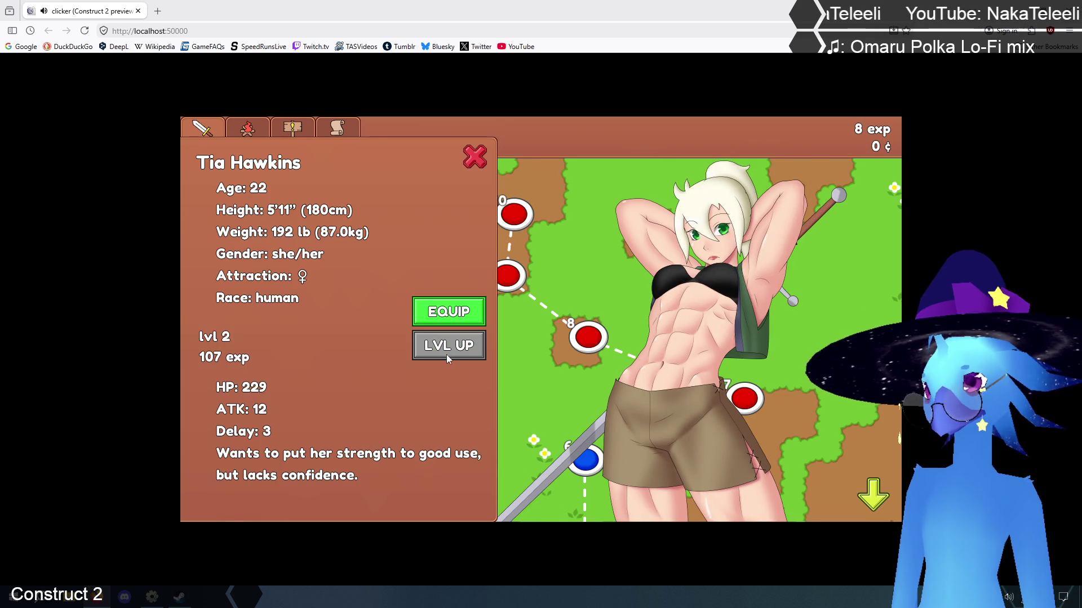
{"action": "left_click", "coordinate": [475, 157]}
{"action": "left_click", "coordinate": [292, 127]}
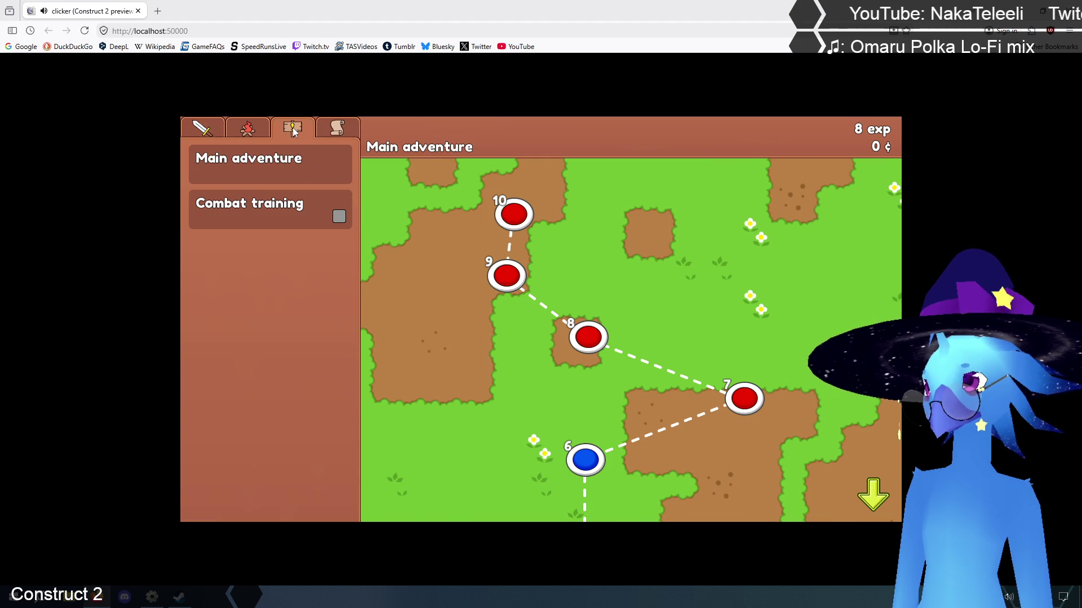
Play through all five Combat training stages until the quest is complete at 2616 exp
{"action": "left_click", "coordinate": [272, 217]}
{"action": "left_click", "coordinate": [328, 485]}
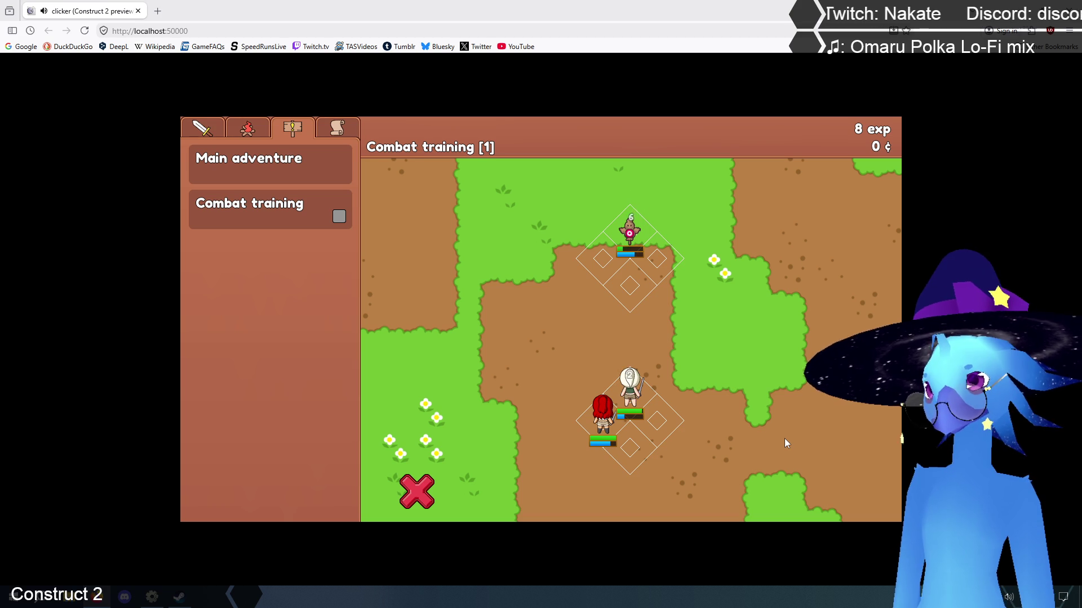
{"action": "left_click", "coordinate": [683, 342]}
{"action": "left_click", "coordinate": [505, 396]}
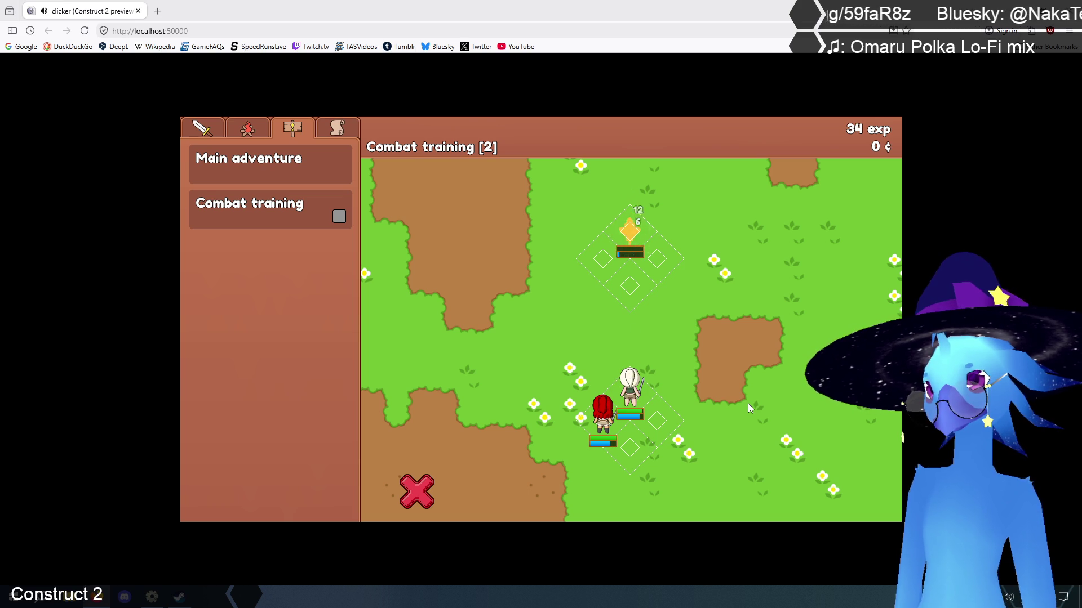
{"action": "left_click", "coordinate": [665, 339]}
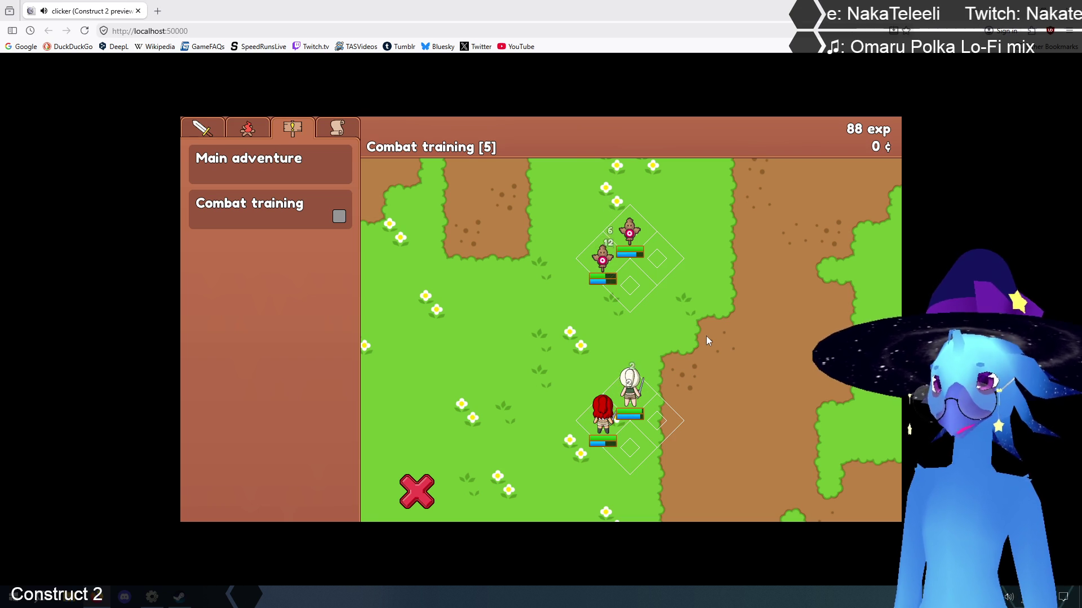
{"action": "left_click", "coordinate": [293, 216]}
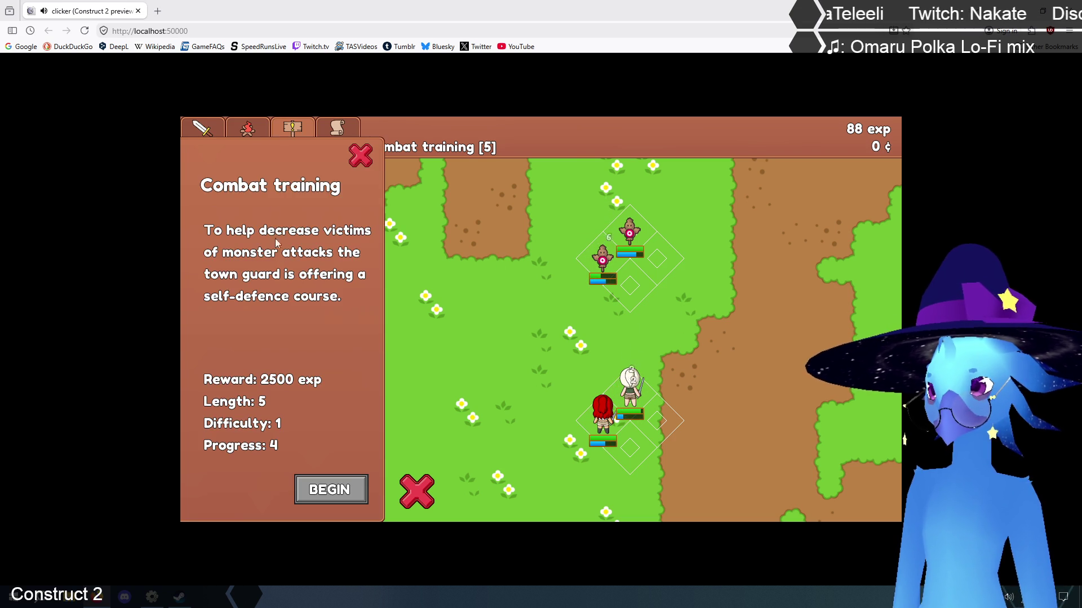
{"action": "left_click", "coordinate": [356, 159]}
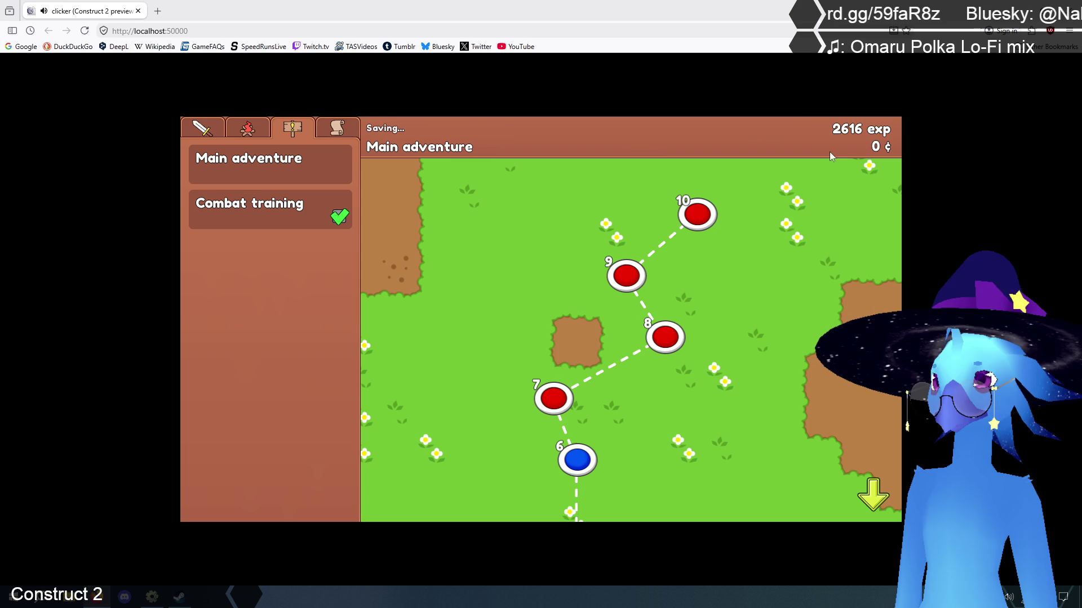
From the party list, raise Tia to level 4 and give Alicia two level-ups
{"action": "left_click", "coordinate": [201, 128]}
{"action": "left_click", "coordinate": [231, 210]}
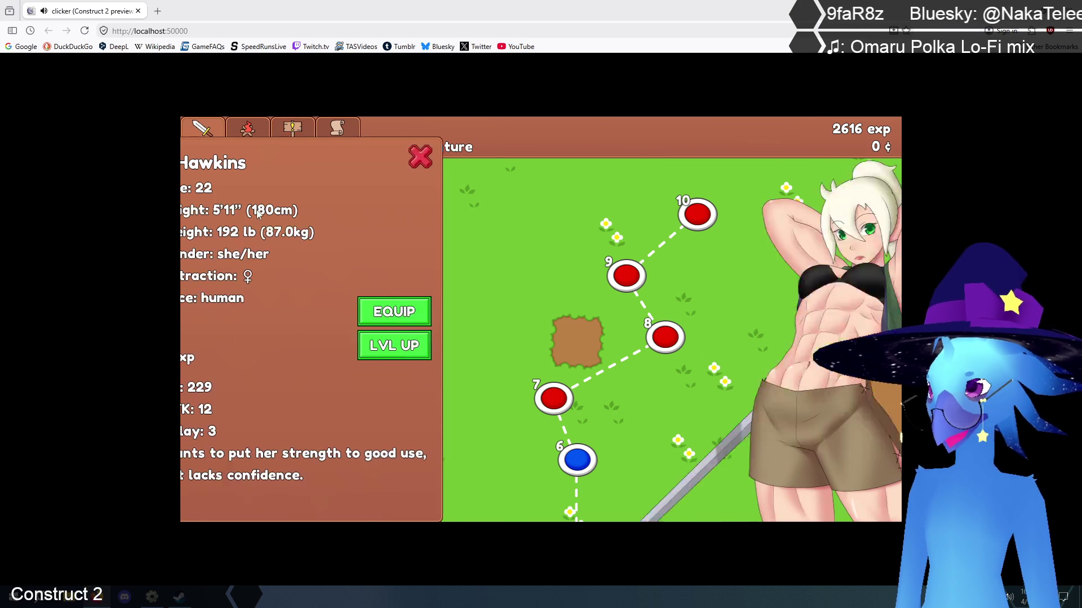
{"action": "left_click", "coordinate": [467, 344]}
{"action": "left_click", "coordinate": [467, 344]}
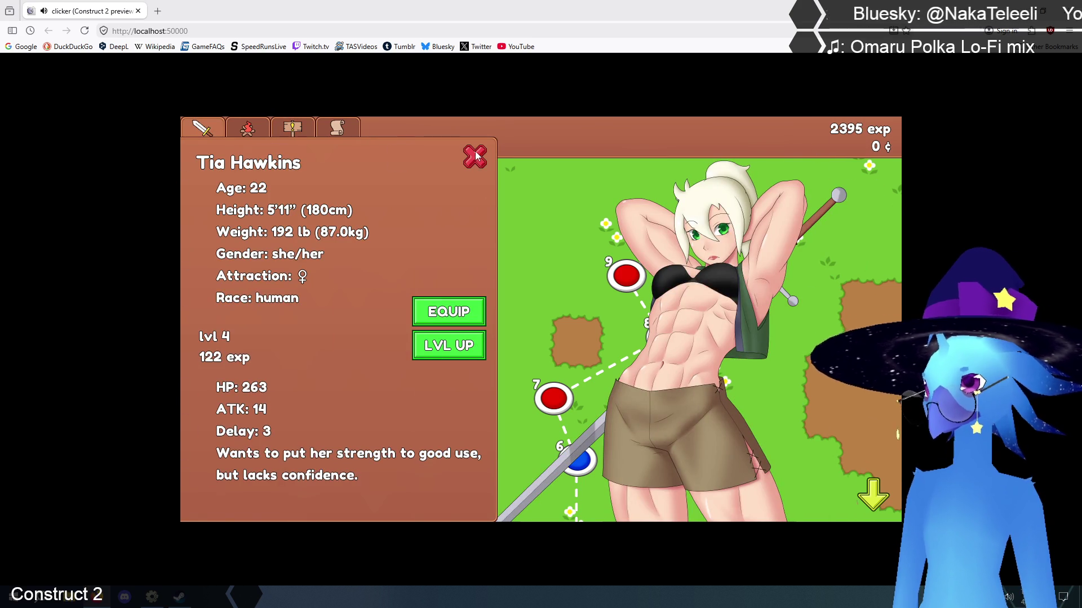
{"action": "left_click", "coordinate": [475, 156]}
{"action": "left_click", "coordinate": [230, 164]}
{"action": "left_click", "coordinate": [459, 346]}
{"action": "left_click", "coordinate": [459, 345]}
Level Tia and Alicia up further, bringing both to level 6
{"action": "left_click", "coordinate": [460, 346]}
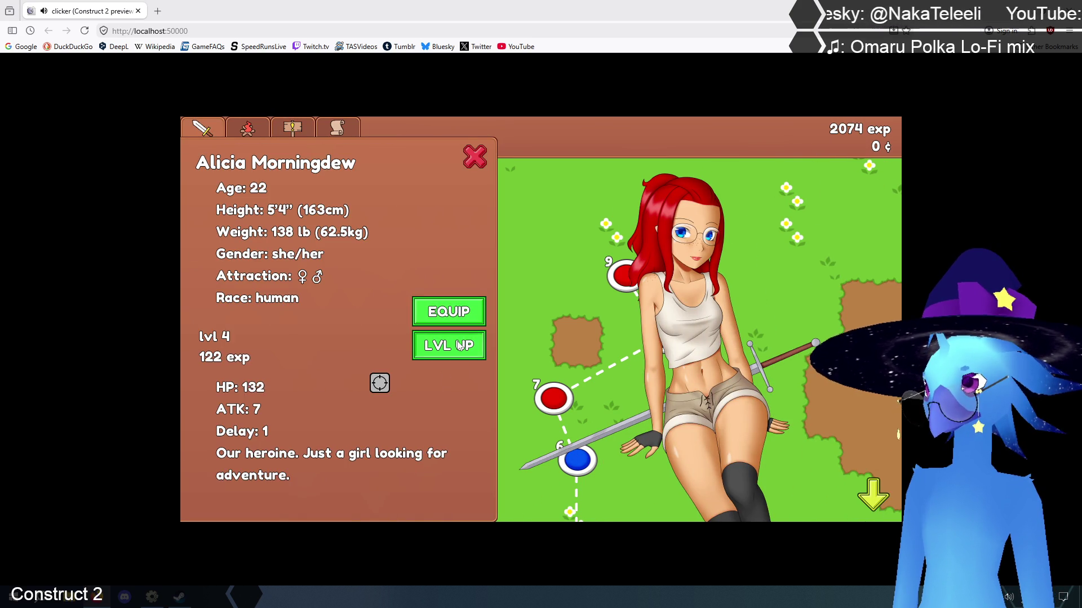
{"action": "left_click", "coordinate": [475, 157]}
{"action": "left_click", "coordinate": [282, 214]}
{"action": "left_click", "coordinate": [459, 346]}
{"action": "left_click", "coordinate": [459, 346]}
{"action": "left_click", "coordinate": [473, 154]}
{"action": "left_click", "coordinate": [281, 167]}
{"action": "left_click", "coordinate": [459, 346]}
{"action": "left_click", "coordinate": [460, 346]}
{"action": "left_click", "coordinate": [475, 152]}
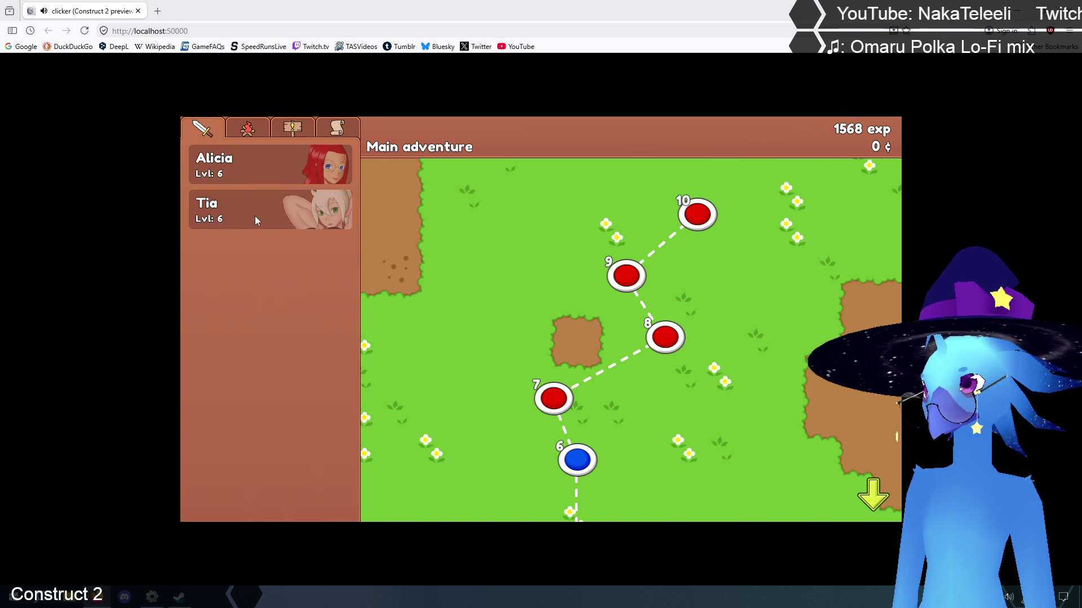
Raise both Tia and Alicia from level 6 to level 8
{"action": "left_click", "coordinate": [255, 215]}
{"action": "left_click", "coordinate": [448, 346]}
{"action": "left_click", "coordinate": [449, 345]}
{"action": "left_click", "coordinate": [475, 157]}
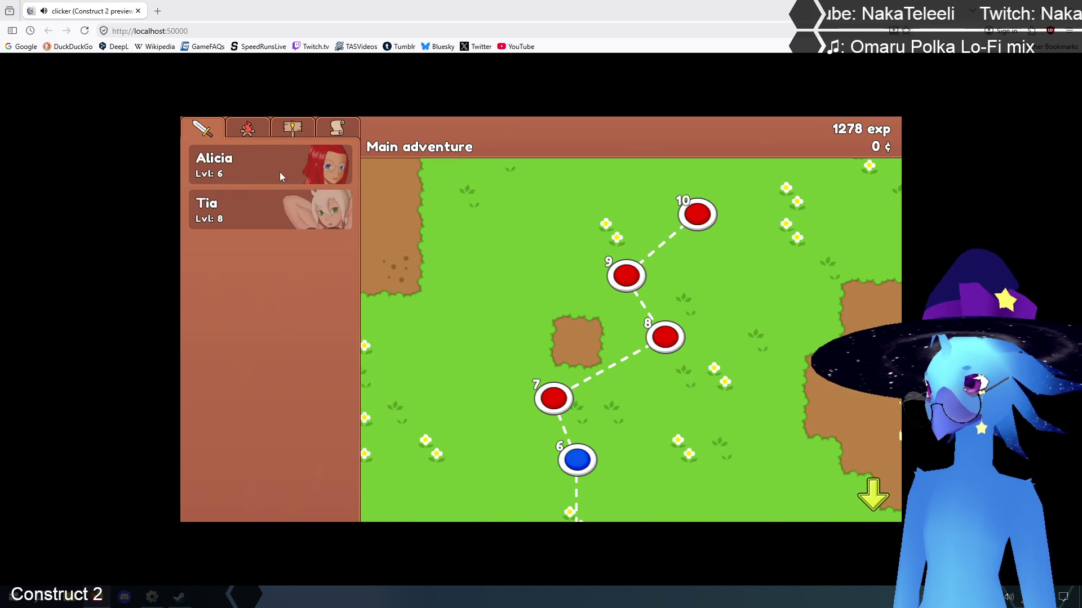
{"action": "left_click", "coordinate": [279, 169]}
{"action": "left_click", "coordinate": [448, 345]}
{"action": "left_click", "coordinate": [449, 346]}
{"action": "left_click", "coordinate": [477, 162]}
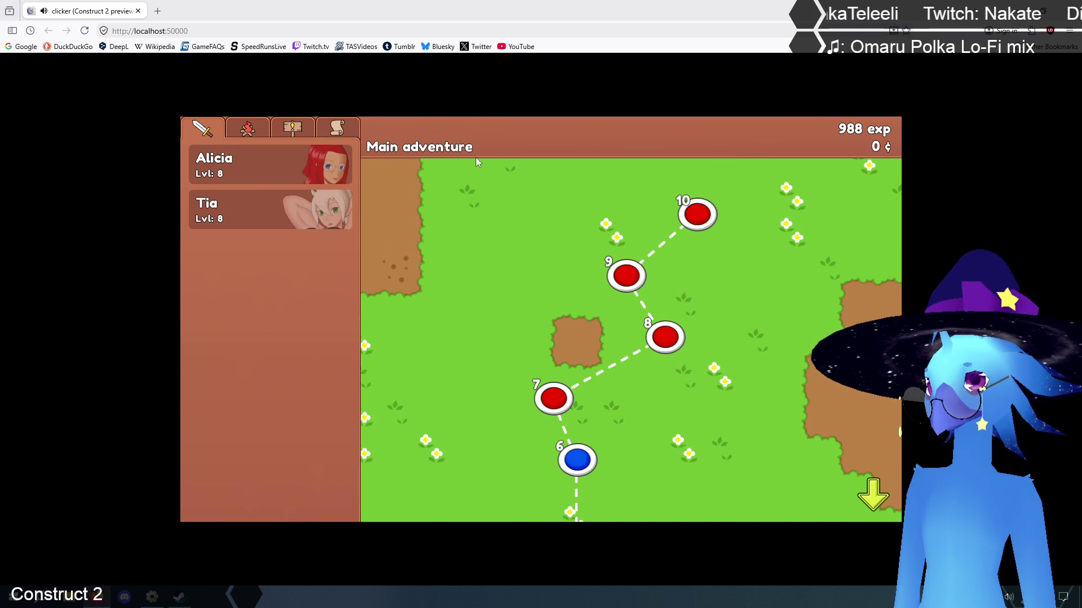
Raise Tia and Alicia each to level 9
{"action": "left_click", "coordinate": [253, 224]}
{"action": "left_click", "coordinate": [441, 353]}
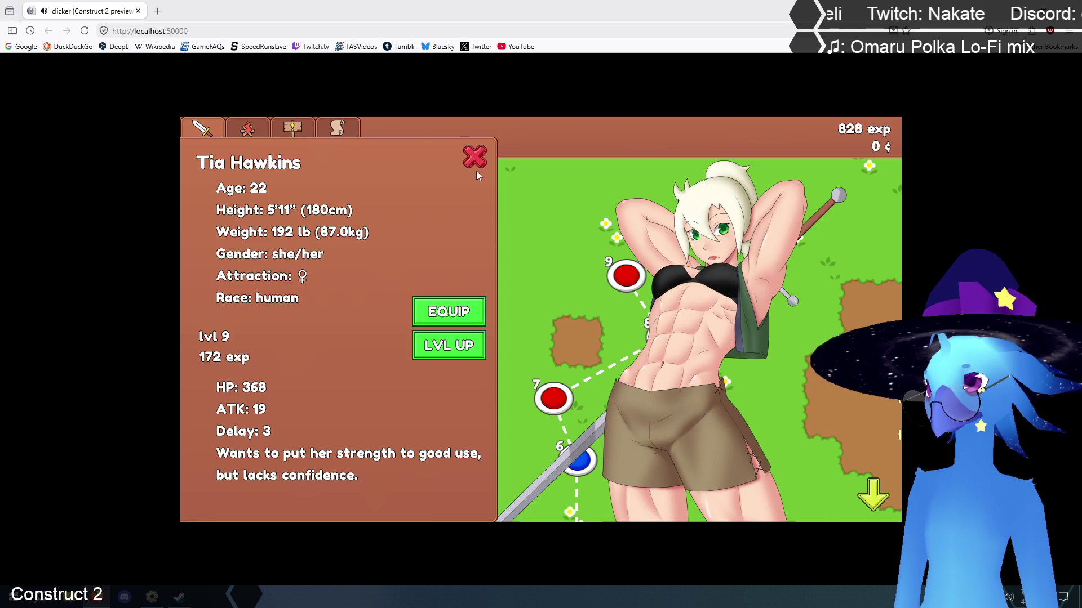
{"action": "left_click", "coordinate": [475, 157]}
{"action": "left_click", "coordinate": [279, 169]}
{"action": "left_click", "coordinate": [465, 352]}
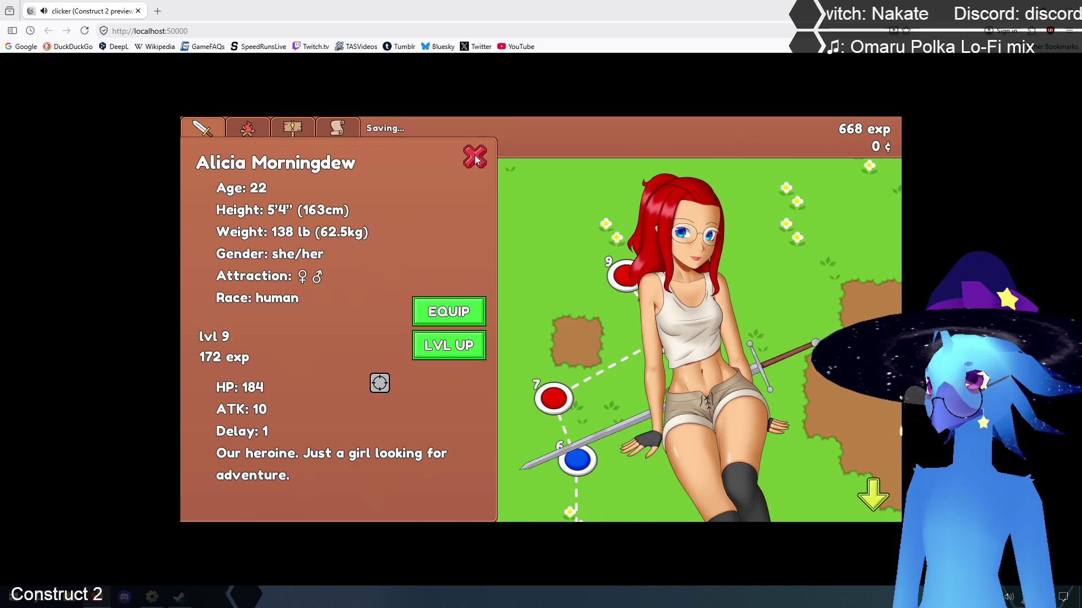
{"action": "left_click", "coordinate": [475, 158]}
Raise Tia and Alicia each to level 10
{"action": "left_click", "coordinate": [293, 209]}
{"action": "left_click", "coordinate": [449, 346]}
{"action": "left_click", "coordinate": [474, 158]}
{"action": "left_click", "coordinate": [276, 166]}
{"action": "left_click", "coordinate": [451, 345]}
{"action": "left_click", "coordinate": [473, 158]}
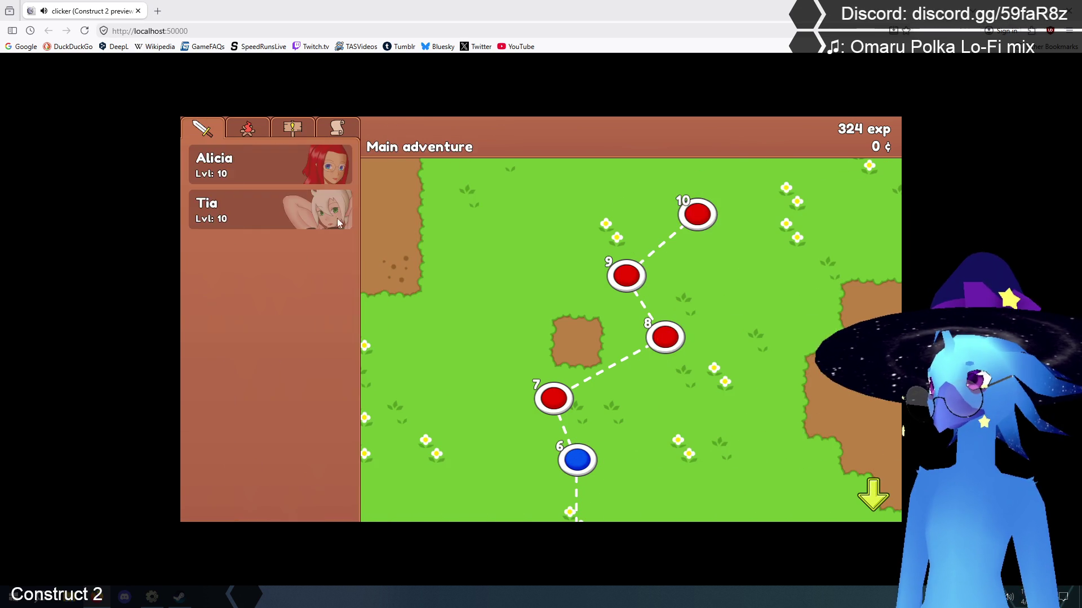
Raise Tia to level 11, check Alicia's panel, then start the Main adventure stage 6 battle
{"action": "left_click", "coordinate": [339, 222]}
{"action": "left_click", "coordinate": [459, 346]}
{"action": "left_click", "coordinate": [475, 158]}
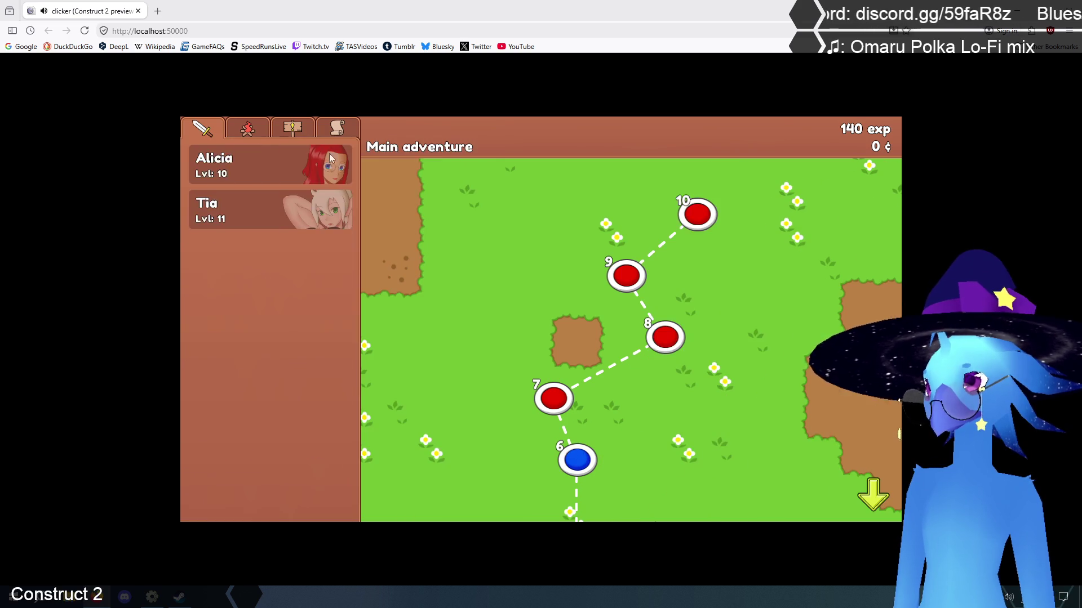
{"action": "left_click", "coordinate": [331, 158]}
{"action": "left_click", "coordinate": [474, 158]}
{"action": "left_click", "coordinate": [578, 459]}
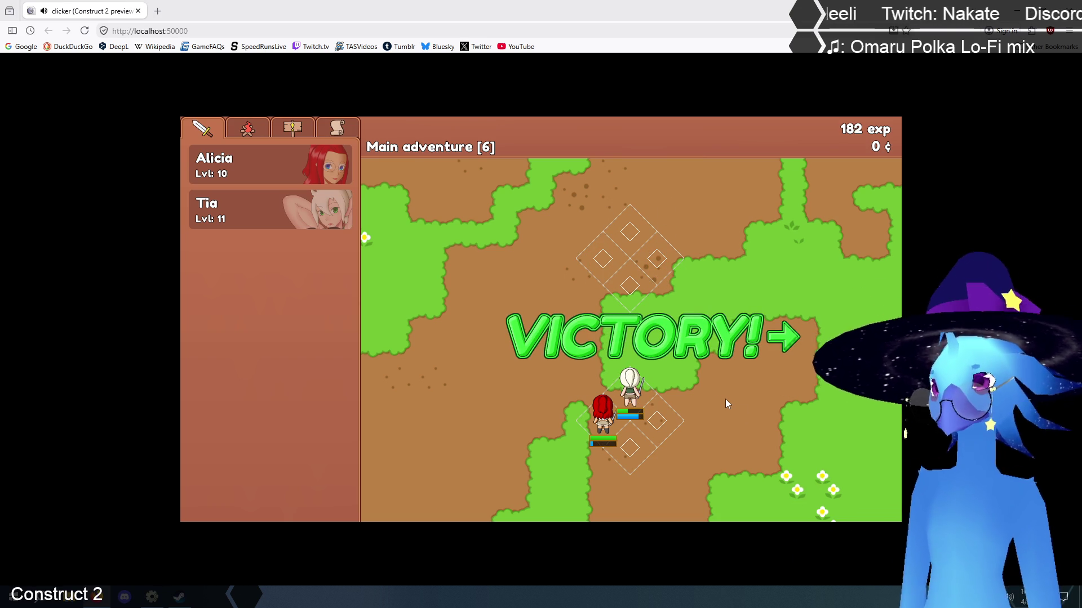
Advance past the stage 6 and stage 7 victories, reaching 224 exp and entering the stage 8 battle
{"action": "left_click", "coordinate": [552, 401]}
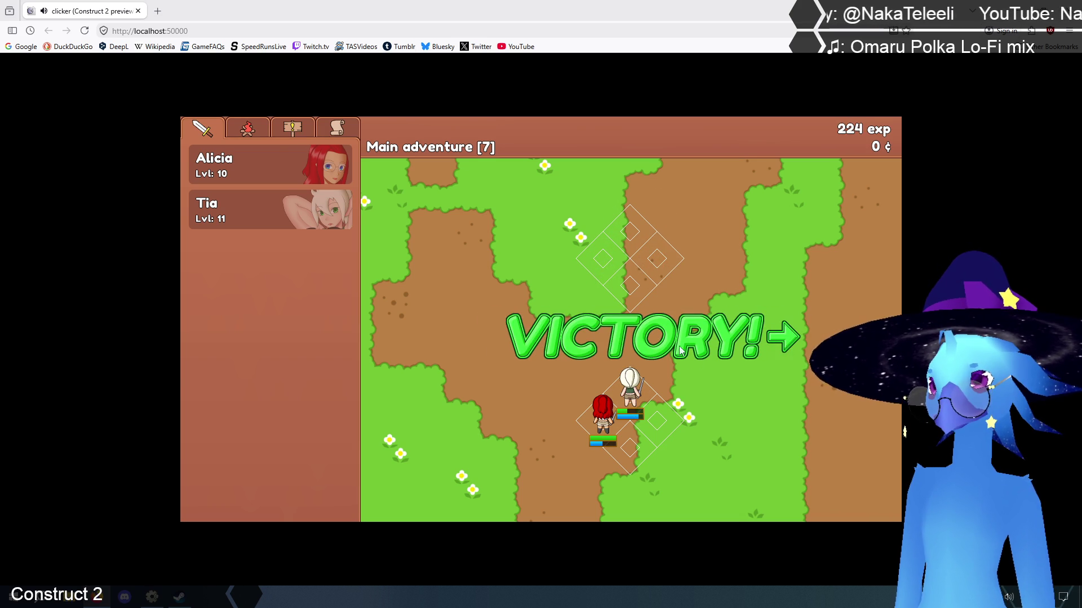
{"action": "left_click", "coordinate": [599, 333]}
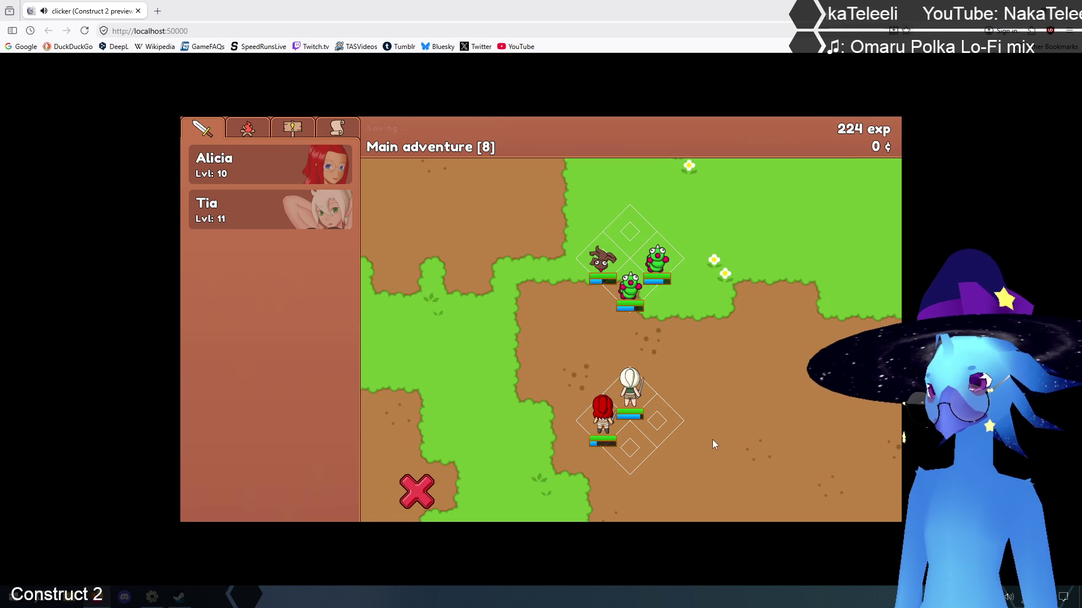
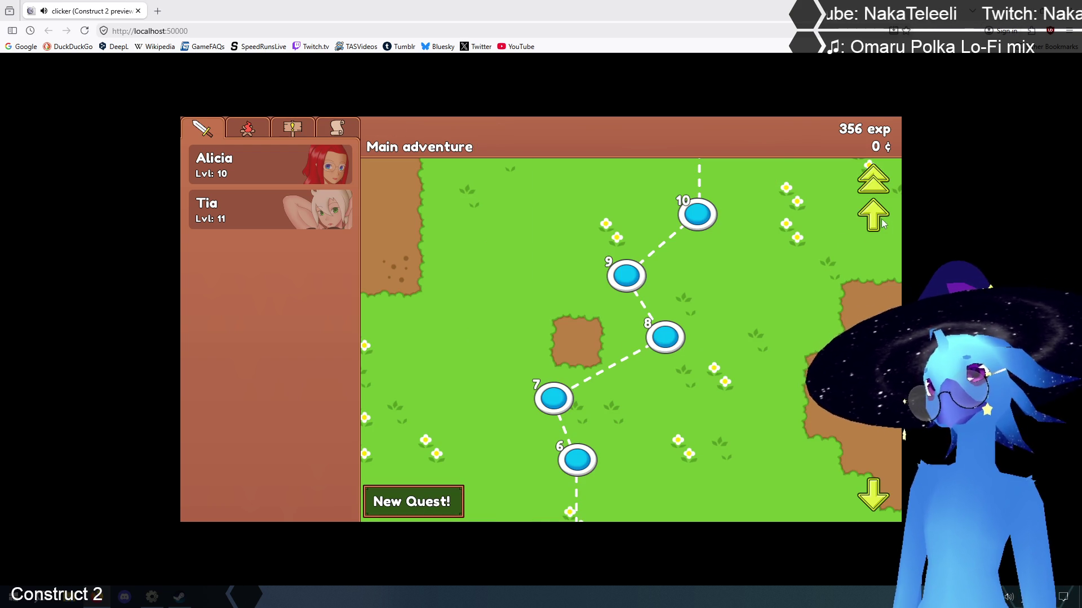
Launch Main adventure stage 11 and level Alicia from 10 to 11 during the fight
{"action": "left_click", "coordinate": [874, 215]}
{"action": "left_click", "coordinate": [601, 396]}
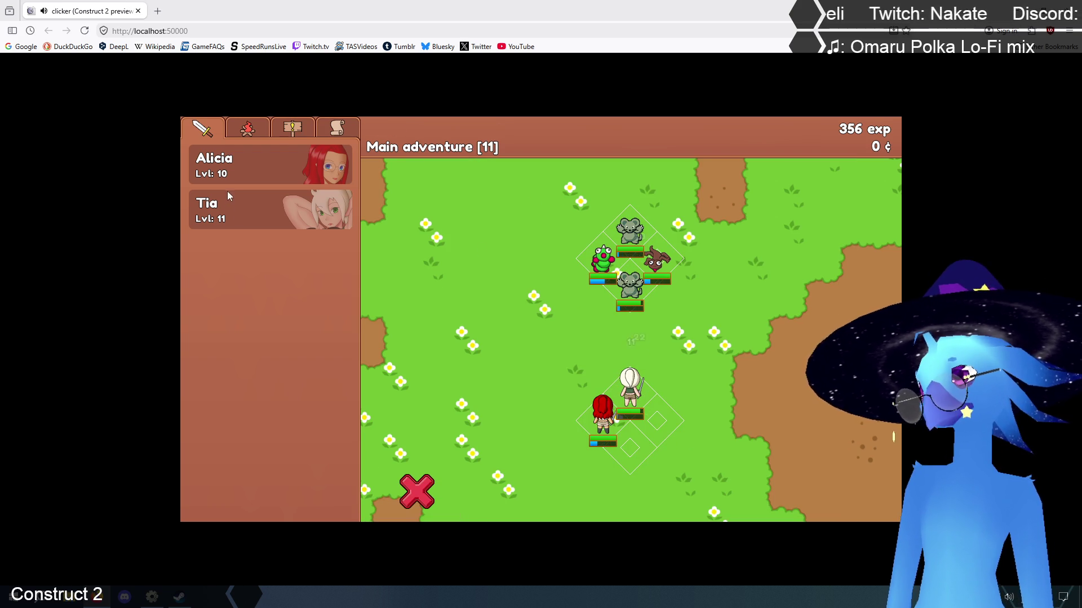
{"action": "left_click", "coordinate": [250, 163]}
{"action": "left_click", "coordinate": [449, 345]}
{"action": "left_click", "coordinate": [480, 160]}
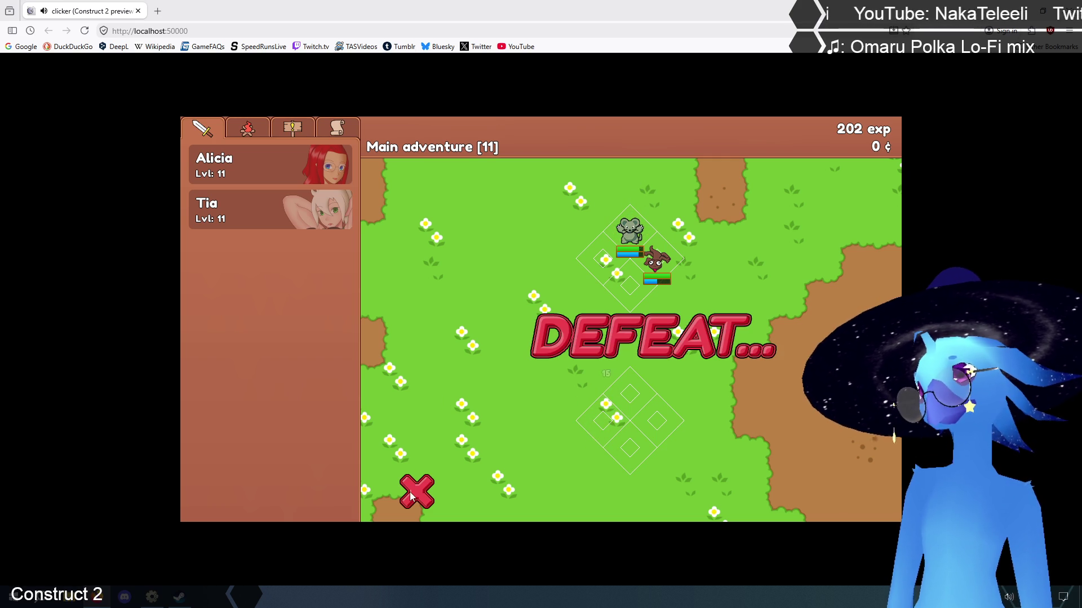
Open the quest list and begin the Lost trinket quest
{"action": "left_click", "coordinate": [247, 128]}
{"action": "left_click", "coordinate": [292, 129]}
{"action": "left_click", "coordinate": [237, 211]}
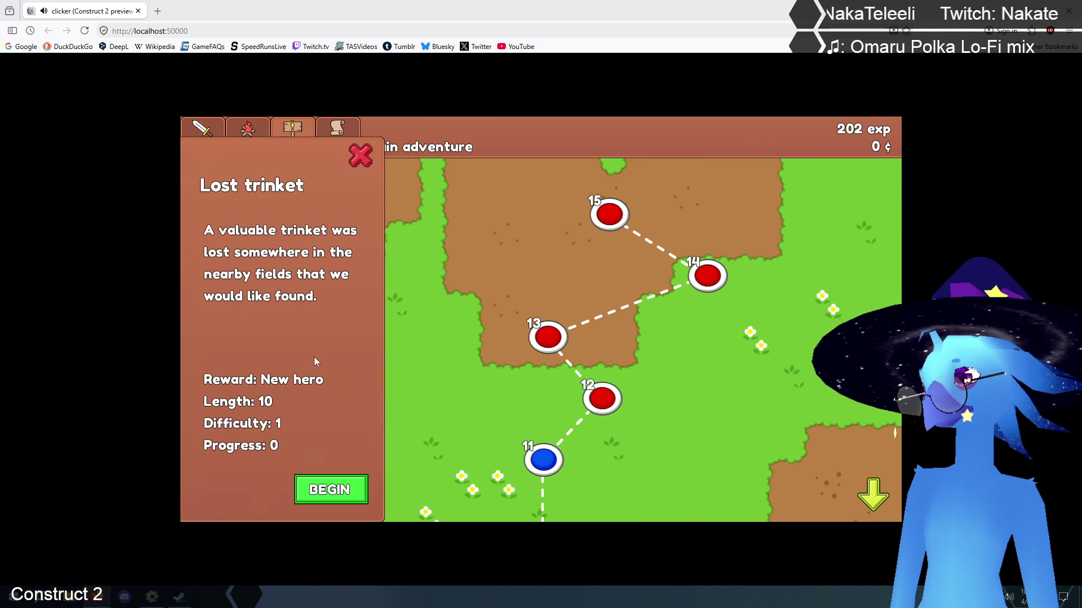
{"action": "left_click", "coordinate": [329, 490]}
Win Lost trinket battle 1 and start battle 2
{"action": "left_click", "coordinate": [666, 451]}
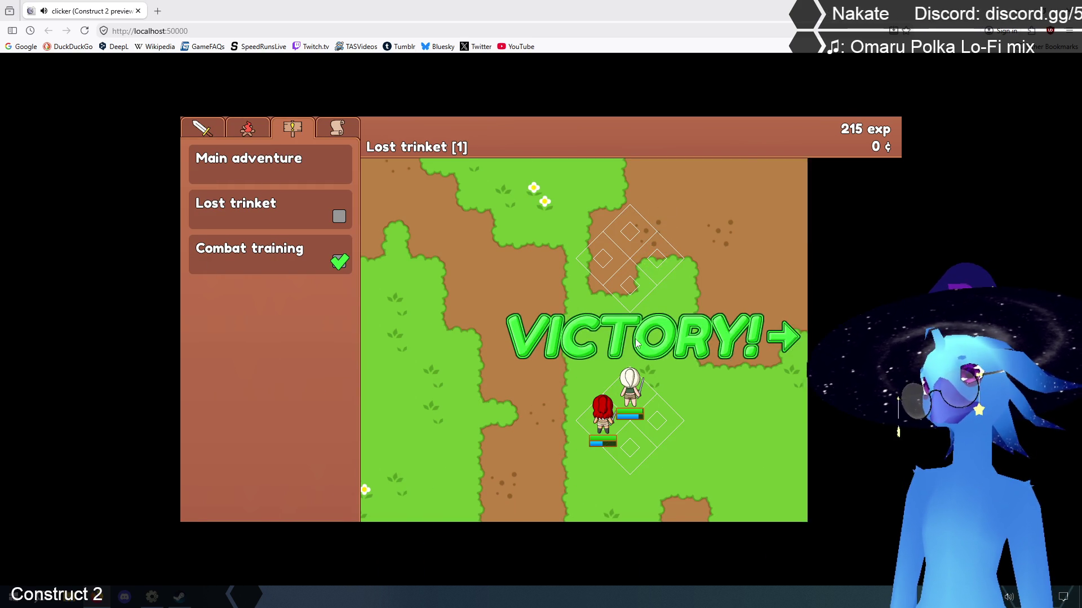
{"action": "left_click", "coordinate": [695, 353]}
{"action": "left_click", "coordinate": [567, 405]}
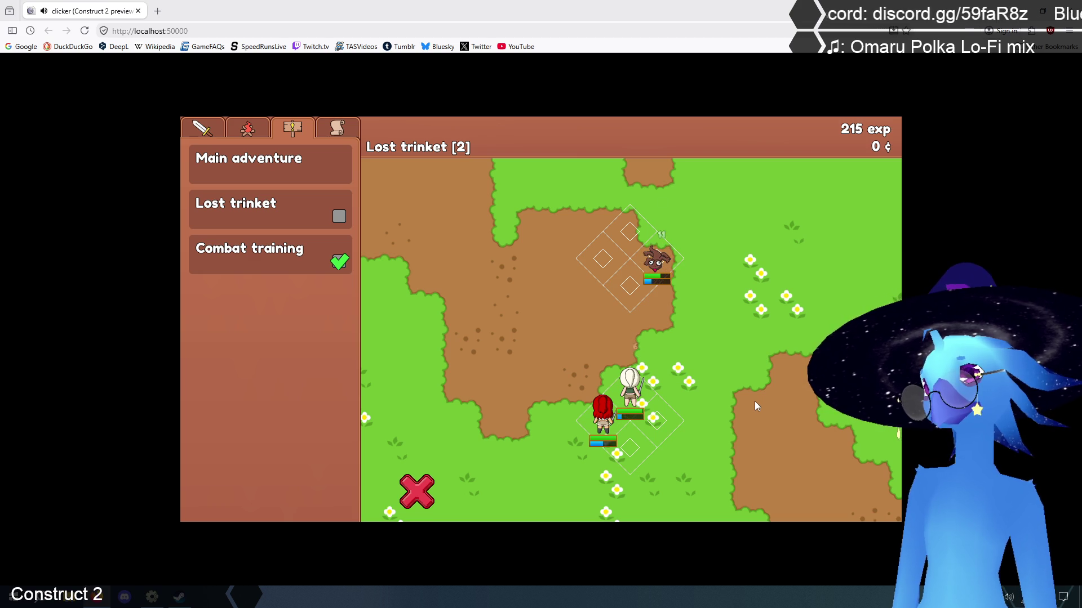
Review the Lost trinket and Combat training quest details
{"action": "left_click", "coordinate": [287, 214]}
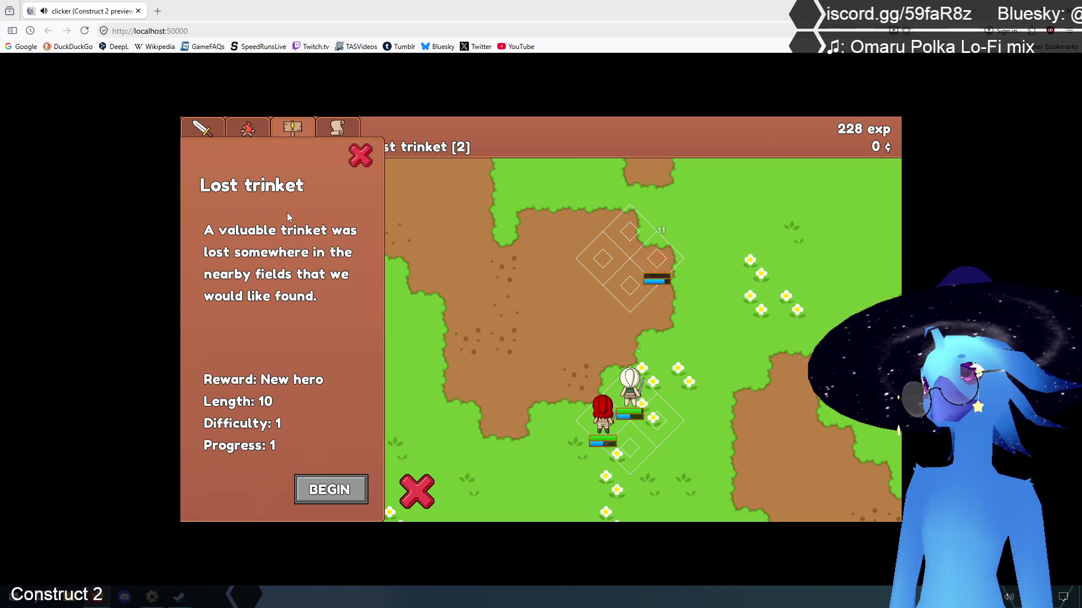
{"action": "left_click", "coordinate": [356, 153]}
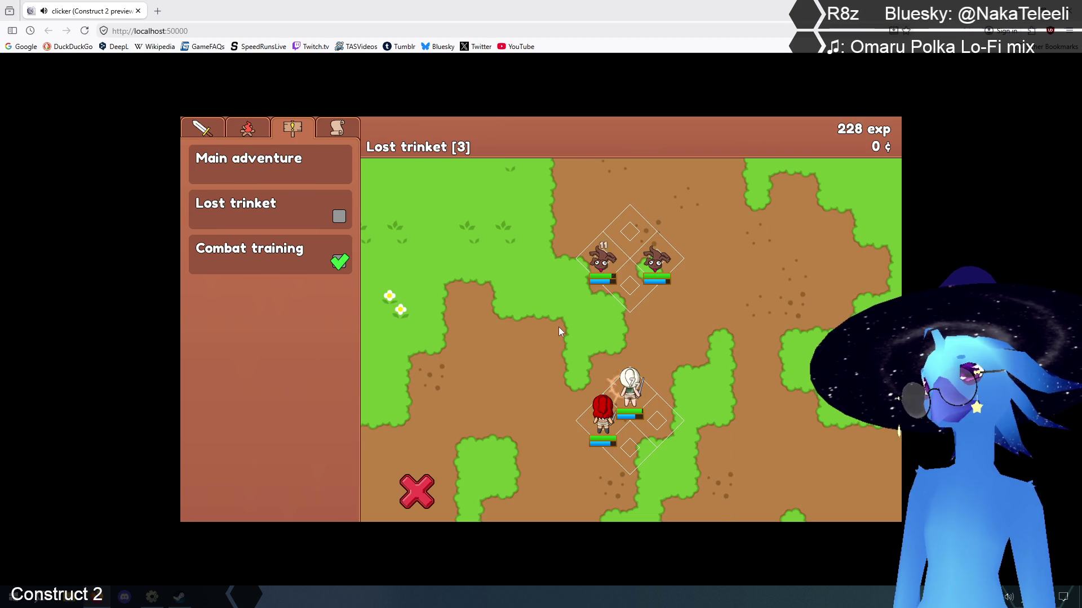
{"action": "left_click", "coordinate": [246, 268]}
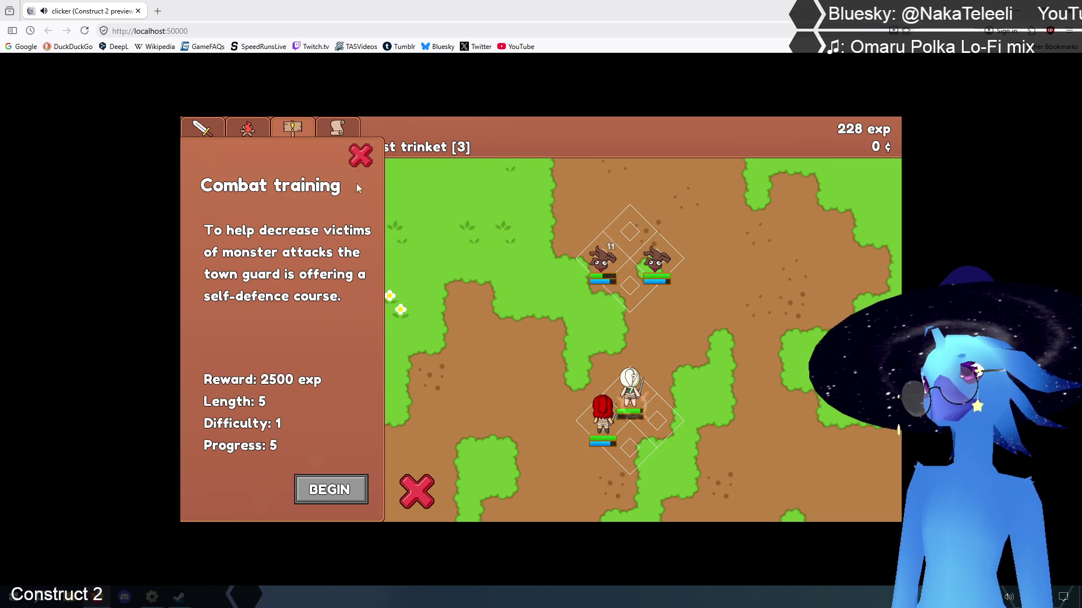
{"action": "left_click", "coordinate": [357, 162]}
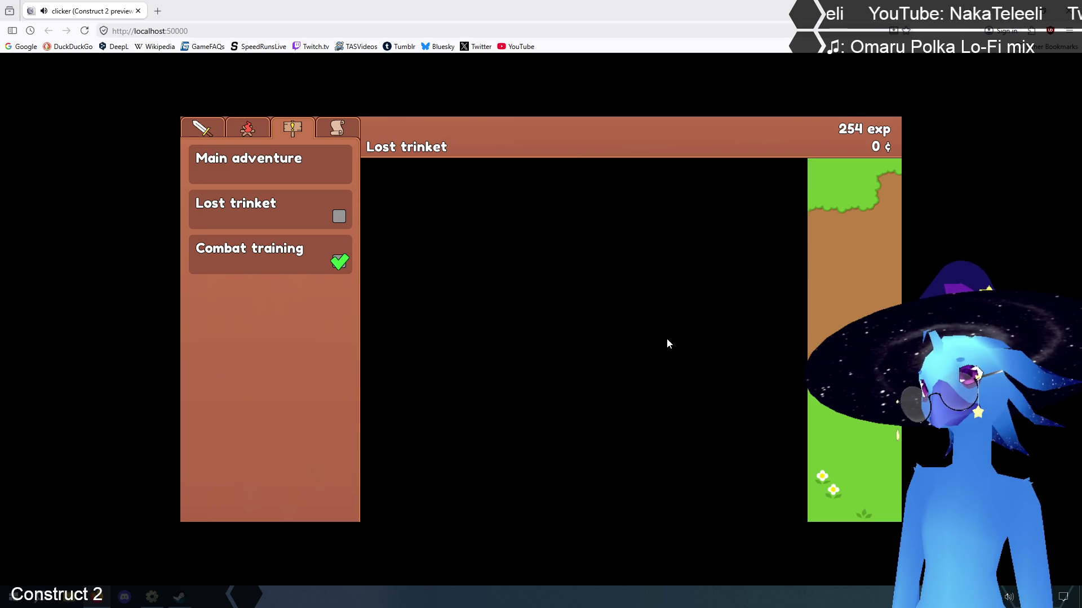
Win Lost trinket battle 4, page the map to stages 6–10, and start battle 6 with the party list shown
{"action": "left_click", "coordinate": [691, 282]}
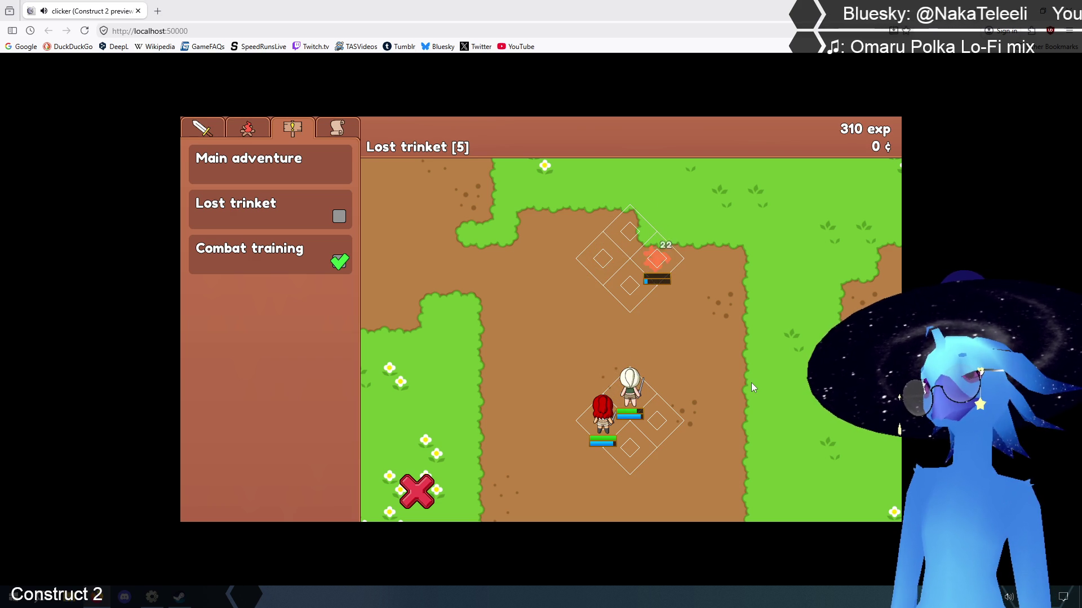
{"action": "left_click", "coordinate": [658, 338]}
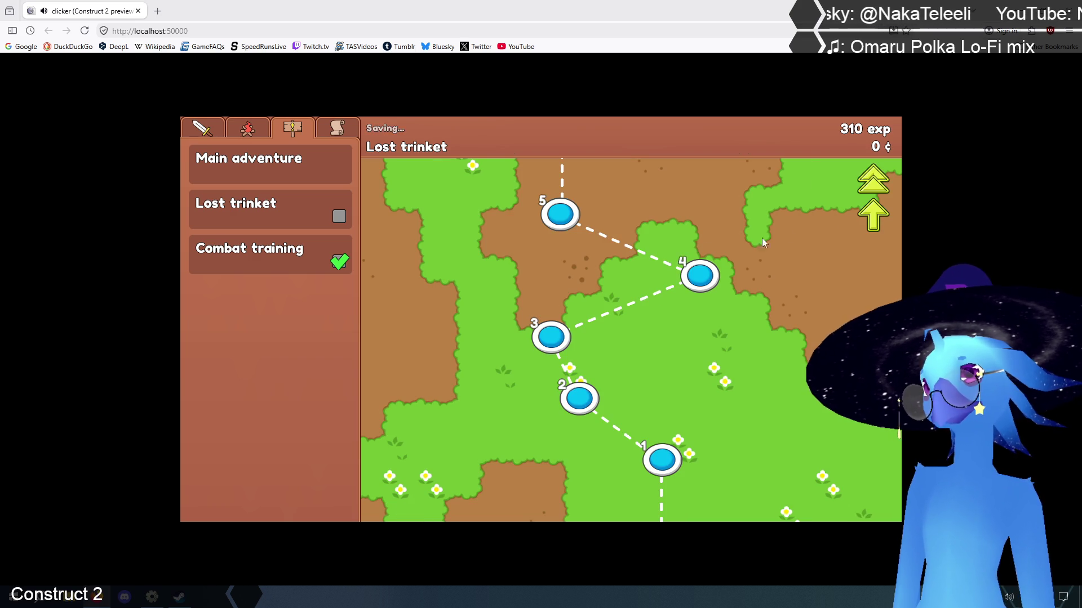
{"action": "left_click", "coordinate": [879, 217]}
{"action": "left_click", "coordinate": [740, 459]}
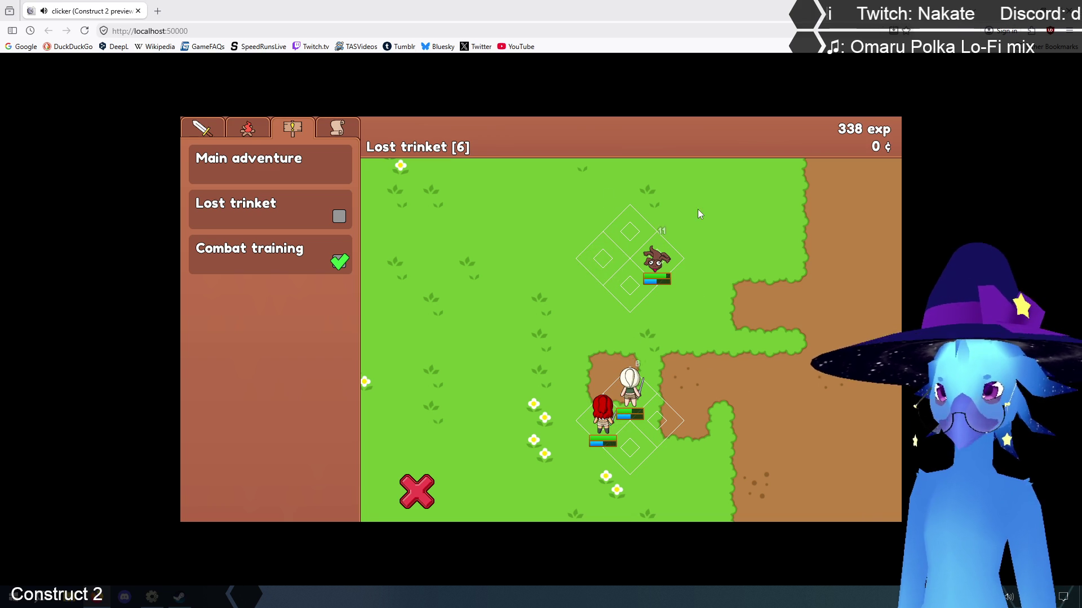
{"action": "left_click", "coordinate": [202, 129]}
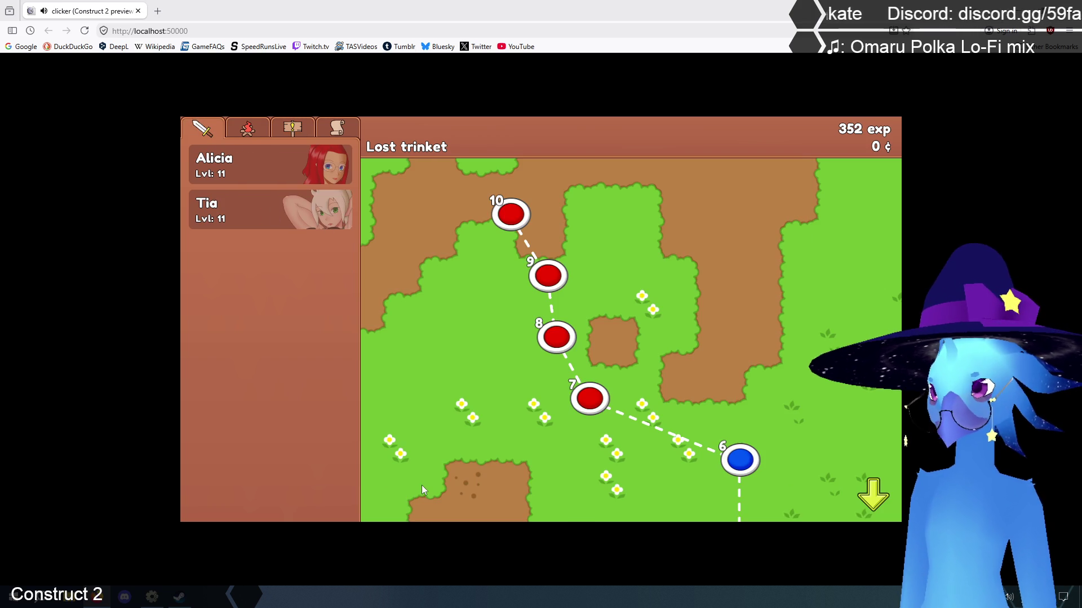
{"action": "left_click", "coordinate": [739, 460]}
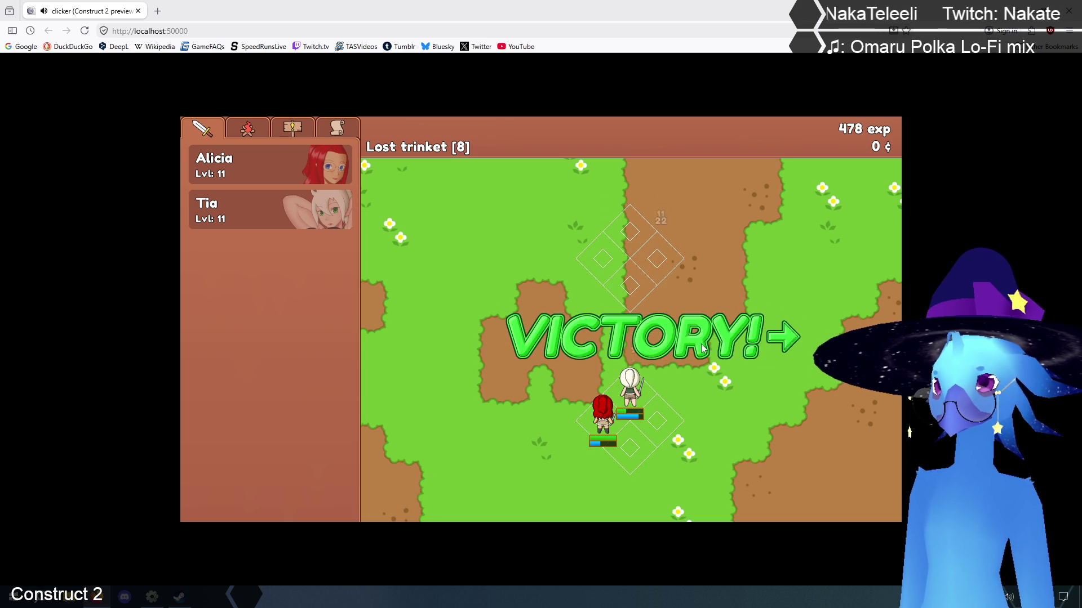
Fight through Lost trinket battles to stage 10 until Alia joins the party
{"action": "left_click", "coordinate": [680, 335]}
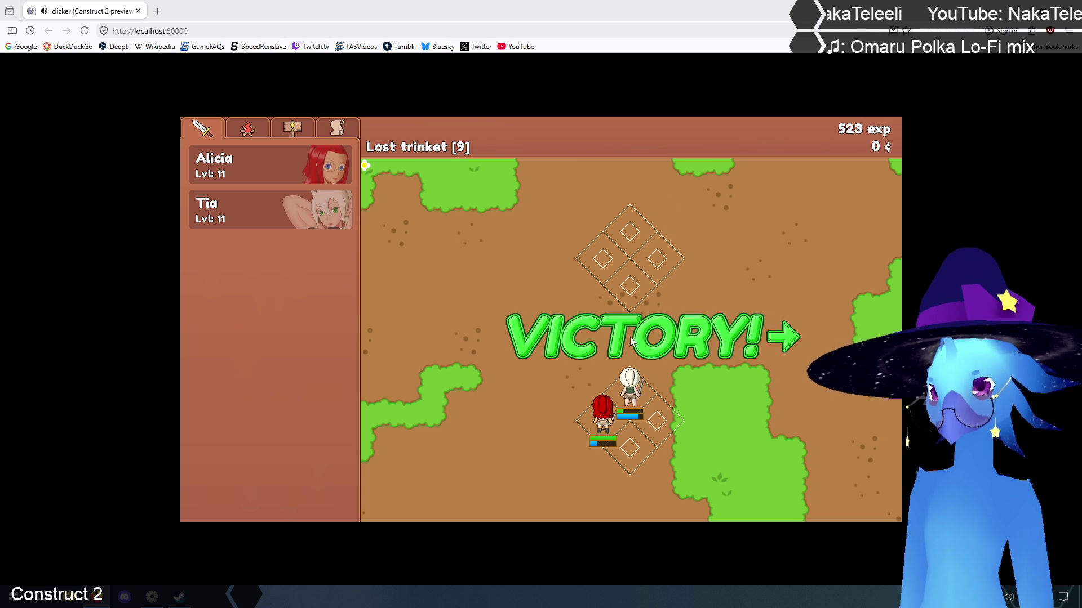
{"action": "left_click", "coordinate": [631, 341]}
{"action": "left_click", "coordinate": [503, 212]}
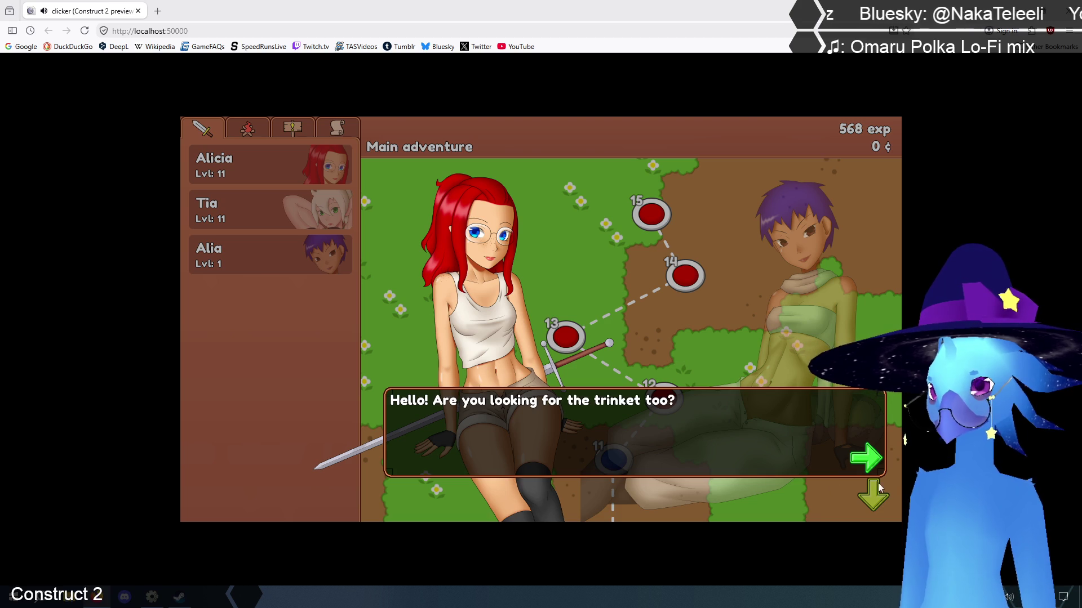
{"action": "left_click", "coordinate": [865, 465]}
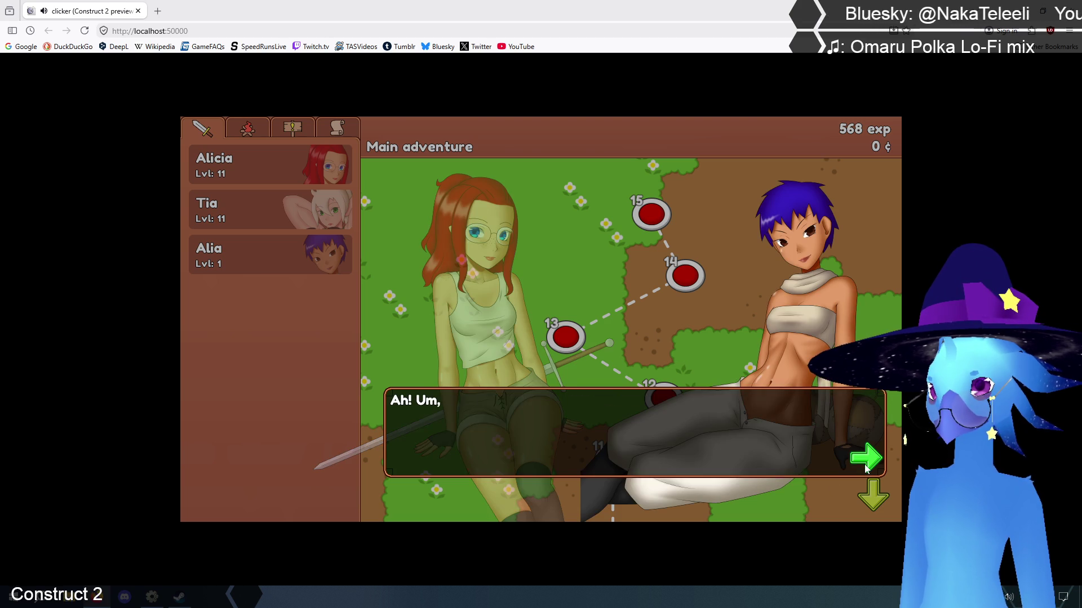
Advance through Alia's introduction dialog back to the map
{"action": "left_click", "coordinate": [865, 465]}
{"action": "left_click", "coordinate": [865, 466]}
{"action": "left_click", "coordinate": [864, 465]}
{"action": "left_click", "coordinate": [865, 465]}
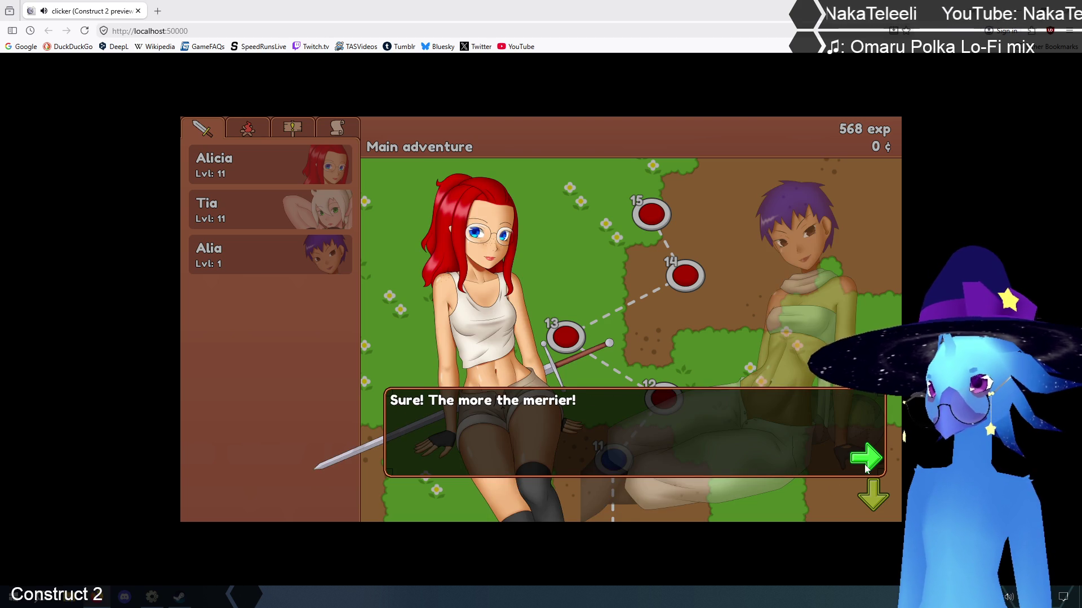
{"action": "left_click", "coordinate": [865, 464]}
{"action": "left_click", "coordinate": [867, 455]}
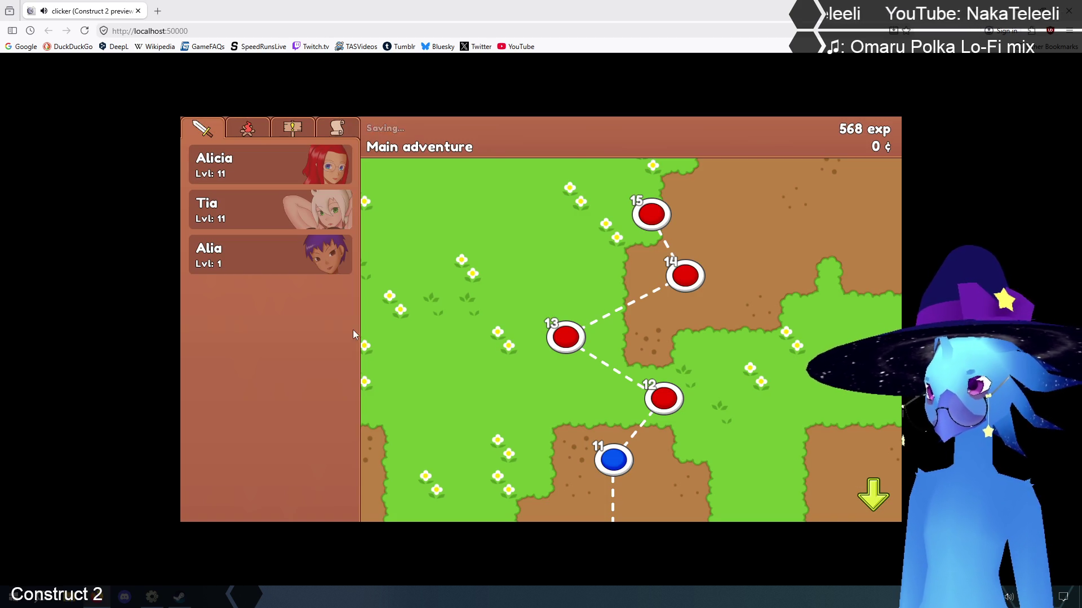
Raise Alia from level 1 to 5 and launch Main adventure stage 11
{"action": "left_click", "coordinate": [271, 255]}
{"action": "left_click", "coordinate": [449, 345]}
{"action": "left_click", "coordinate": [449, 345]}
{"action": "left_click", "coordinate": [449, 346]}
{"action": "left_click", "coordinate": [449, 345]}
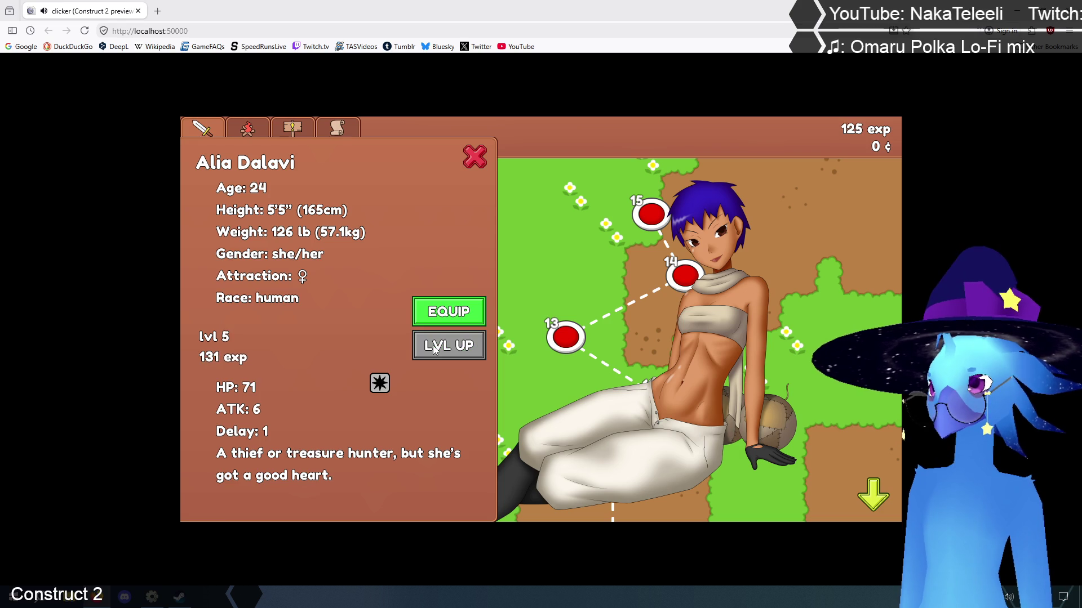
{"action": "left_click", "coordinate": [475, 156]}
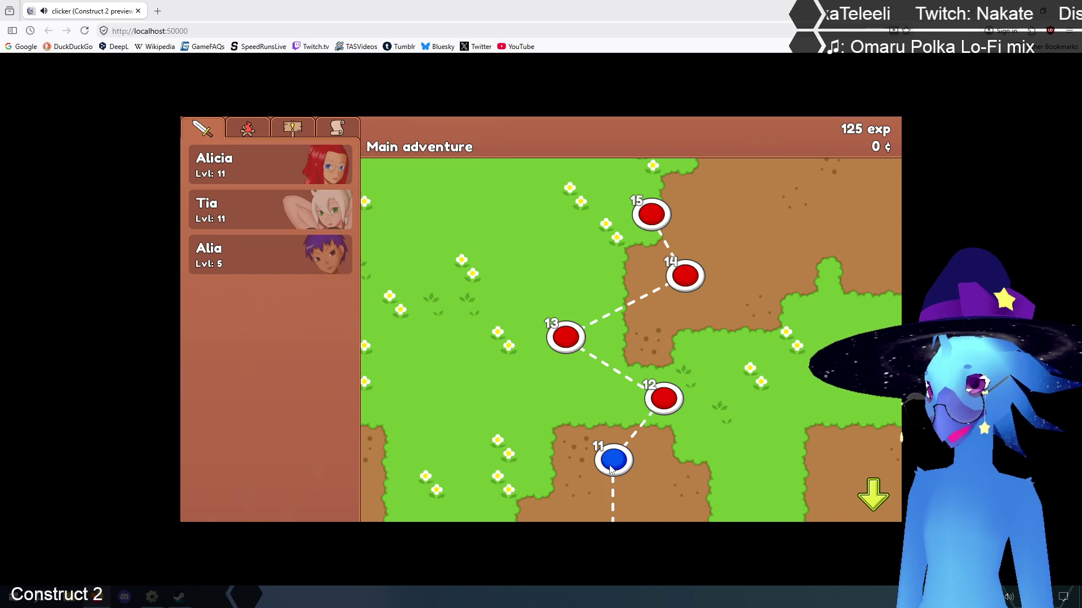
{"action": "left_click", "coordinate": [614, 467]}
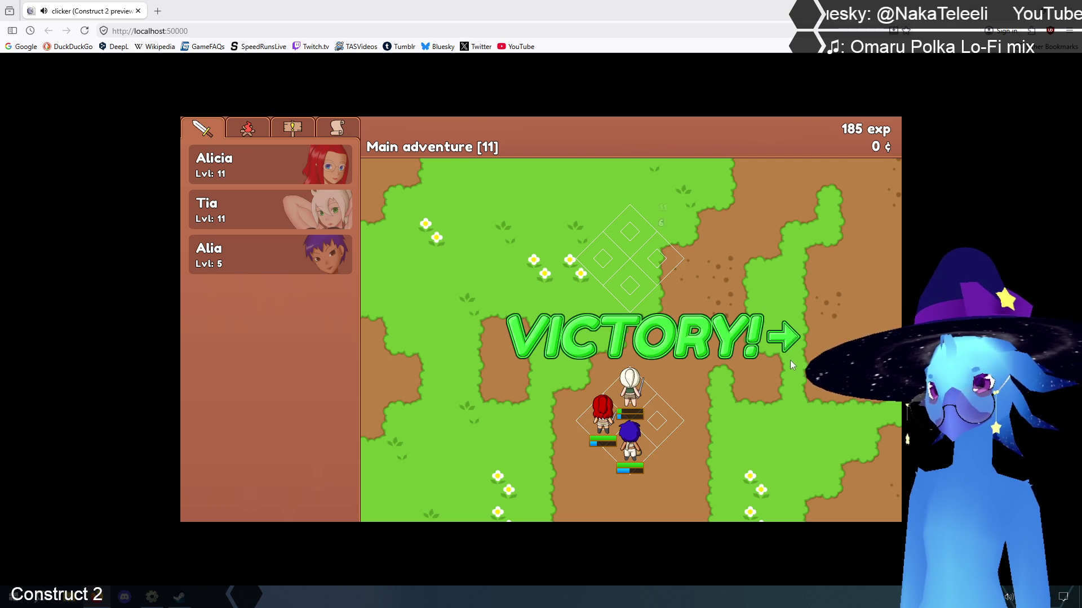
Start Main adventure stage 12 and level Alia up to 6
{"action": "left_click", "coordinate": [662, 409]}
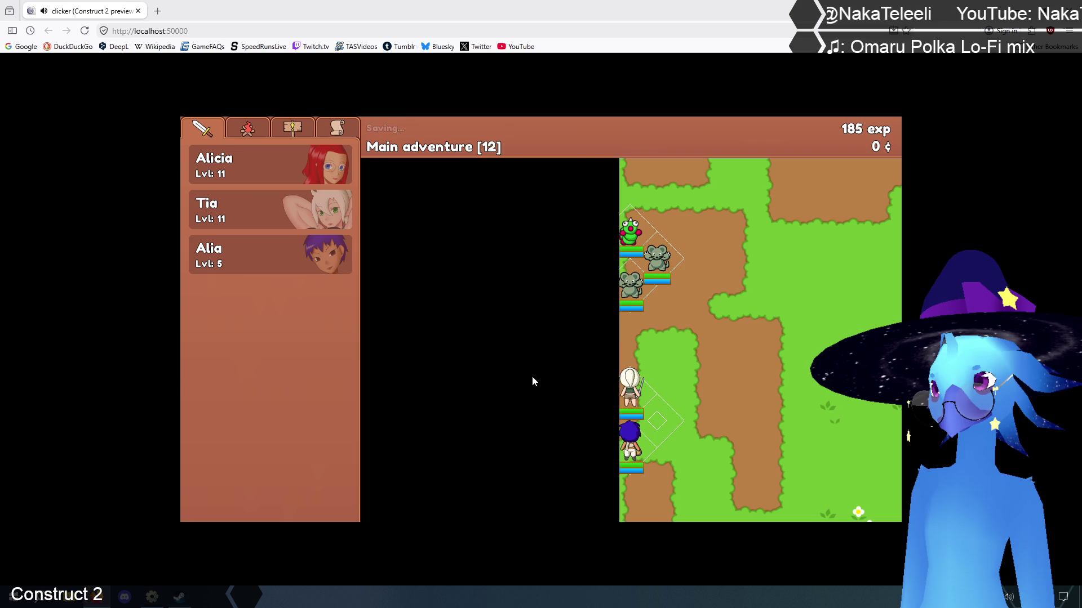
{"action": "left_click", "coordinate": [290, 261]}
{"action": "left_click", "coordinate": [438, 349]}
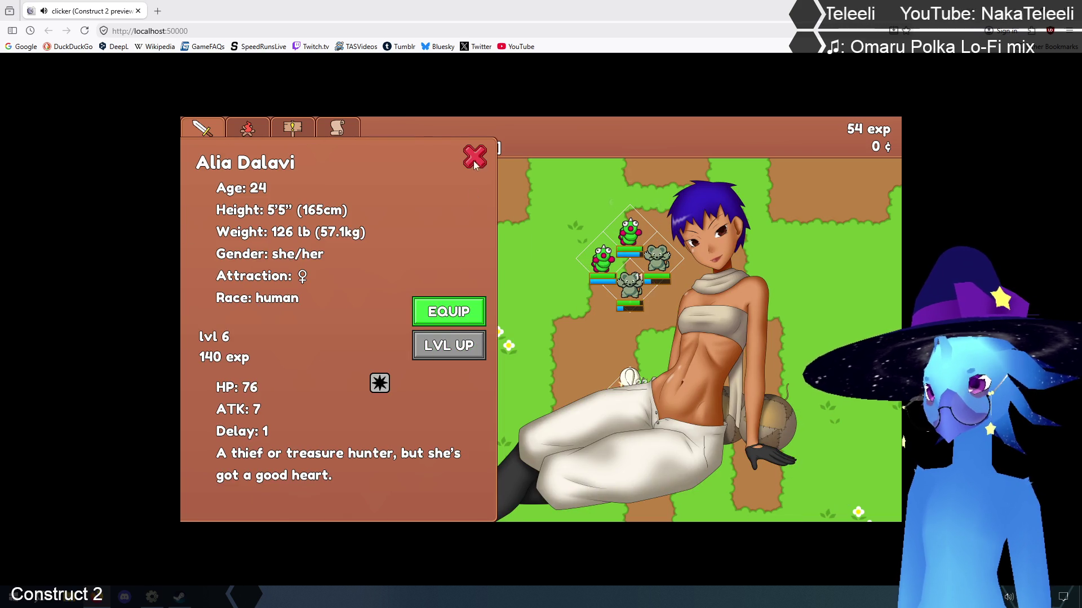
{"action": "left_click", "coordinate": [632, 332]}
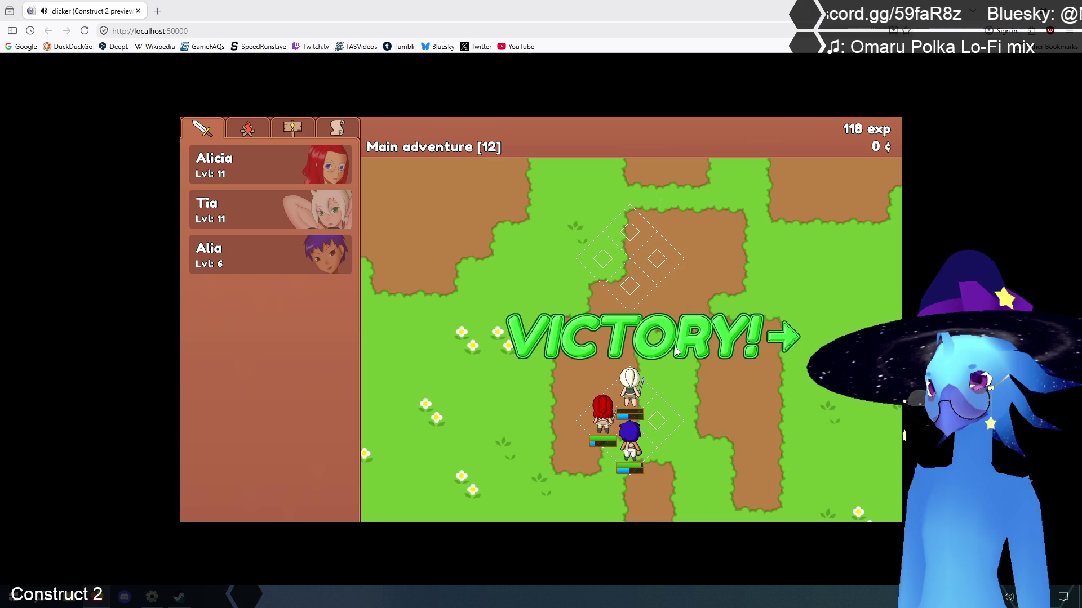
Fight stage 13 onward, moving Alicia beside Alia, and return from victory to the map
{"action": "left_click", "coordinate": [559, 340]}
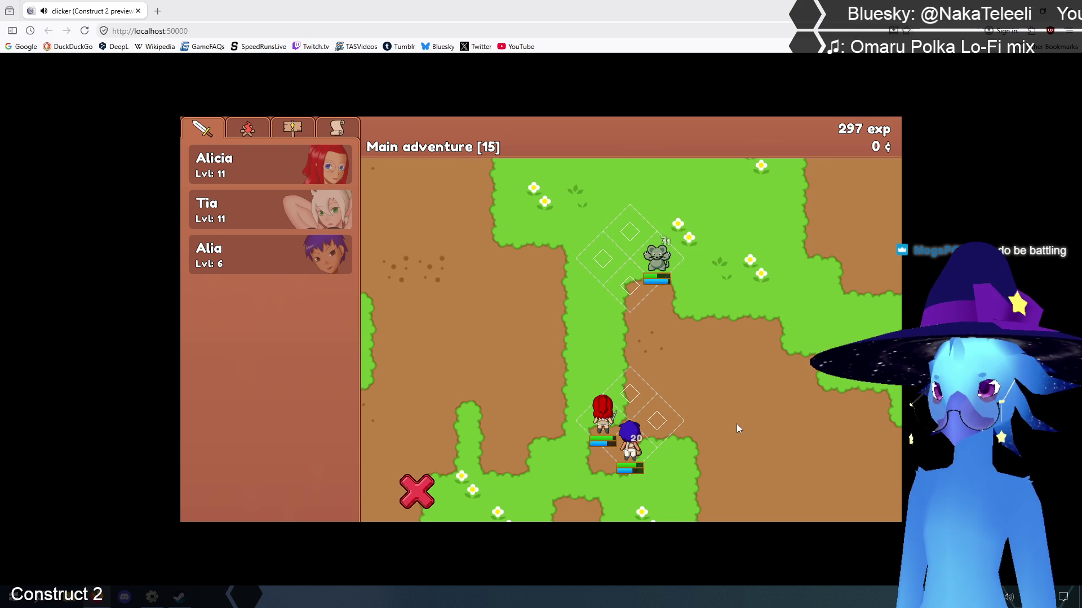
{"action": "mouse_move", "coordinate": [601, 439]}
{"action": "left_mouse_down"}
{"action": "mouse_move", "coordinate": [647, 403]}
{"action": "mouse_move", "coordinate": [657, 421]}
{"action": "left_mouse_up"}
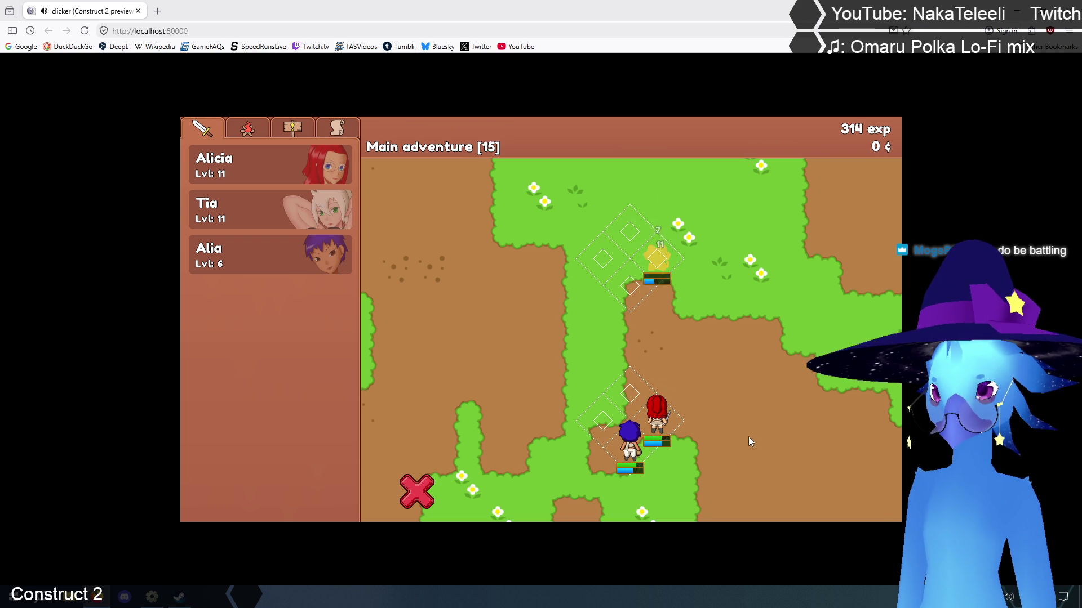
{"action": "left_click", "coordinate": [658, 346]}
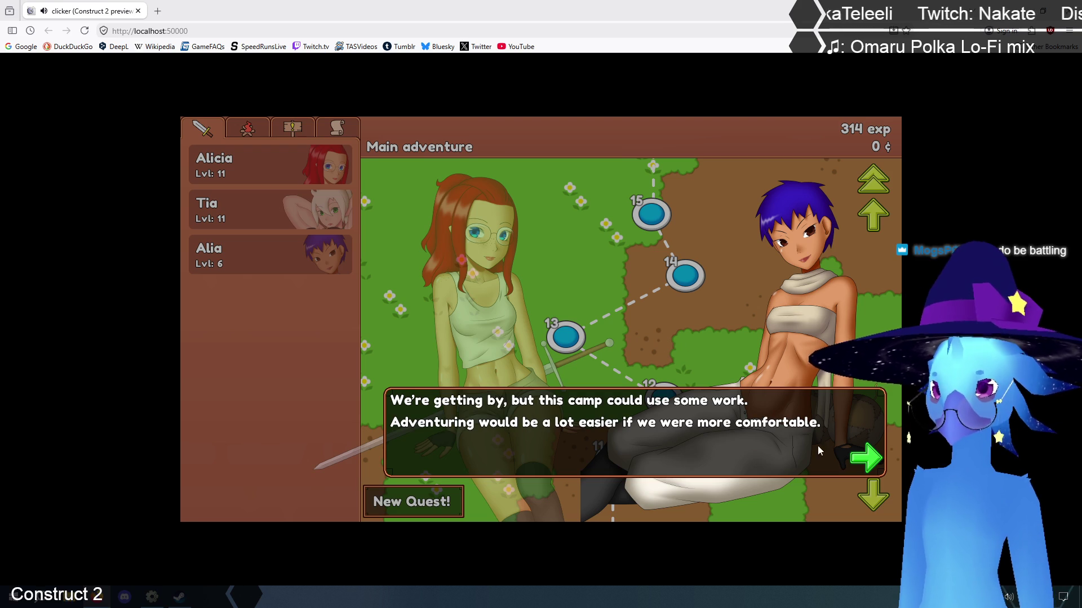
Click through the camp conversation to its end
{"action": "left_click", "coordinate": [862, 470]}
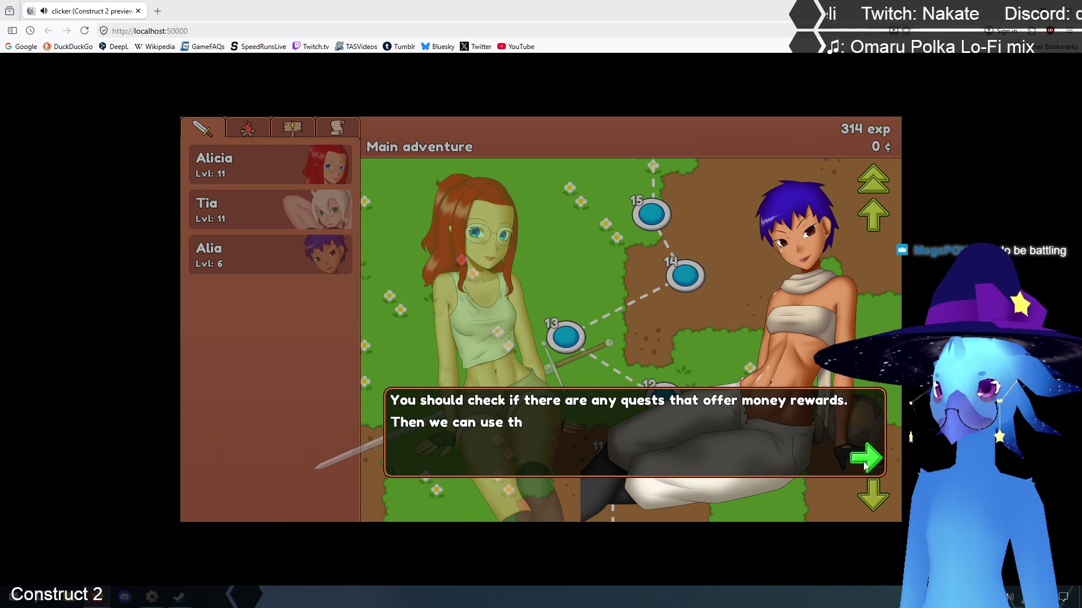
{"action": "left_click", "coordinate": [869, 465]}
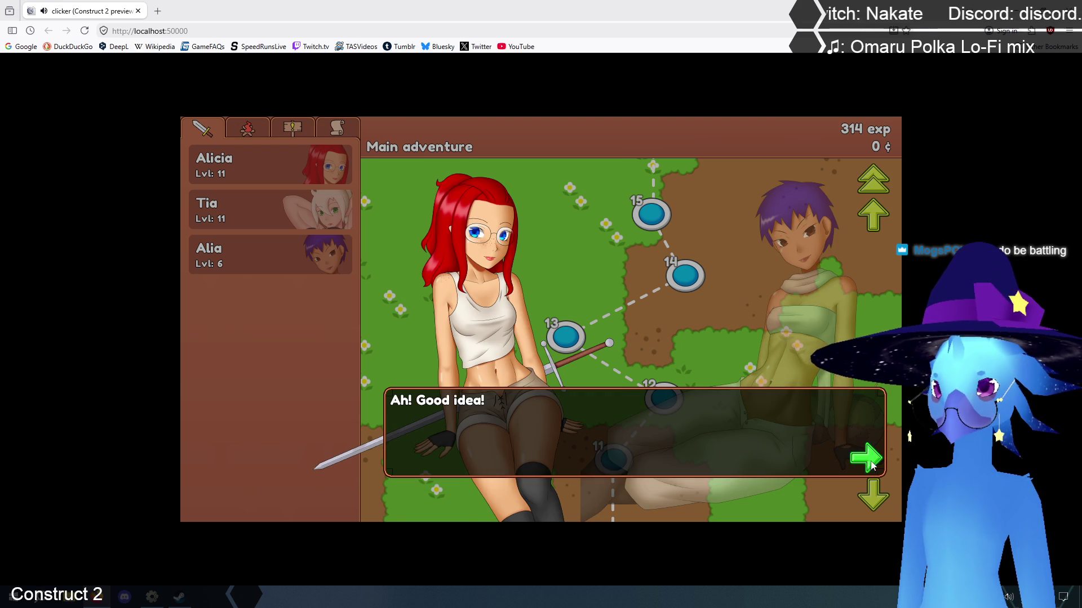
{"action": "left_click", "coordinate": [868, 464]}
Show the Extermination quest details with its 100¢ reward
{"action": "left_click", "coordinate": [202, 130]}
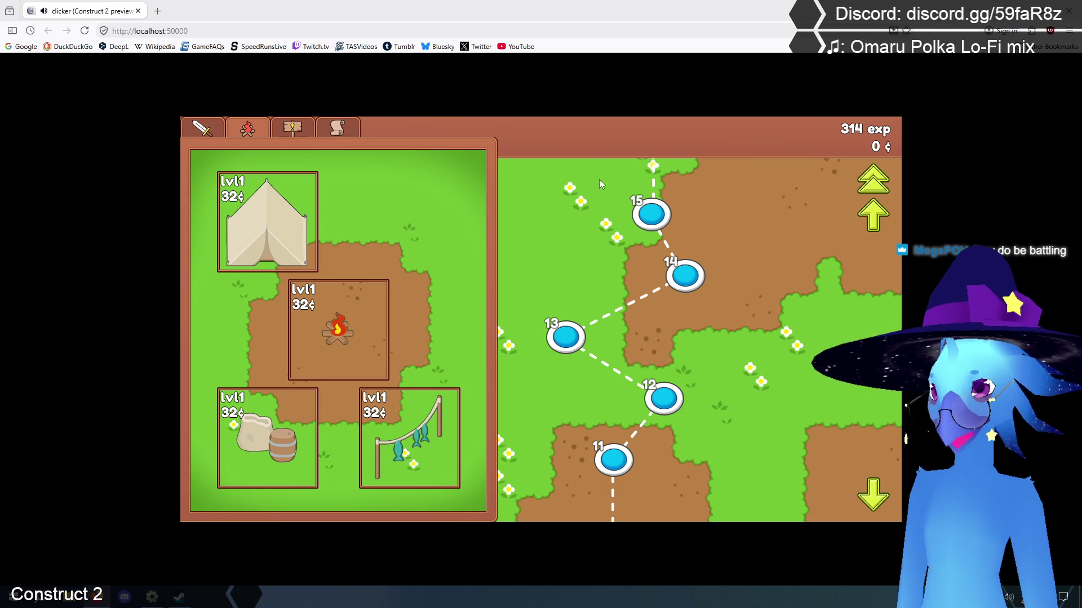
{"action": "left_click", "coordinate": [292, 128]}
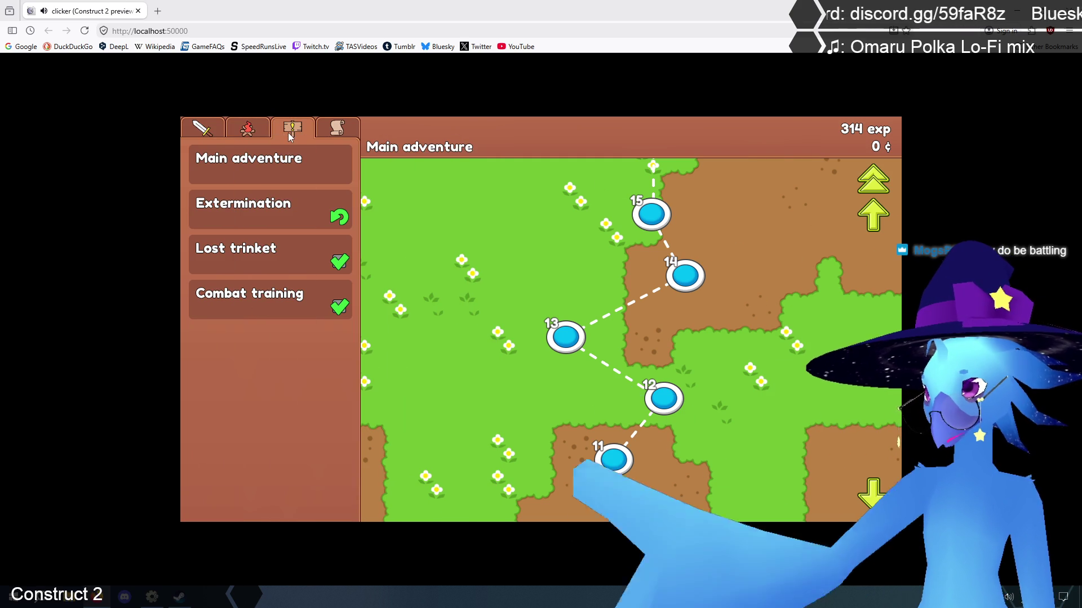
{"action": "left_click", "coordinate": [253, 230]}
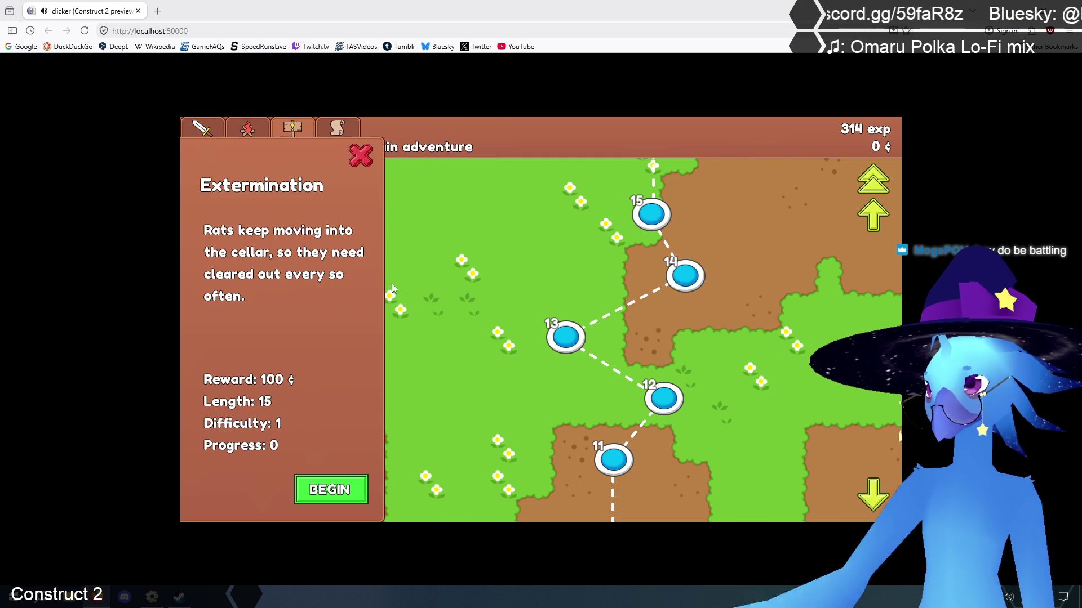
Begin Extermination, win stages 1–3, and start the stage 4 battle
{"action": "left_click", "coordinate": [340, 496]}
{"action": "left_click", "coordinate": [564, 460]}
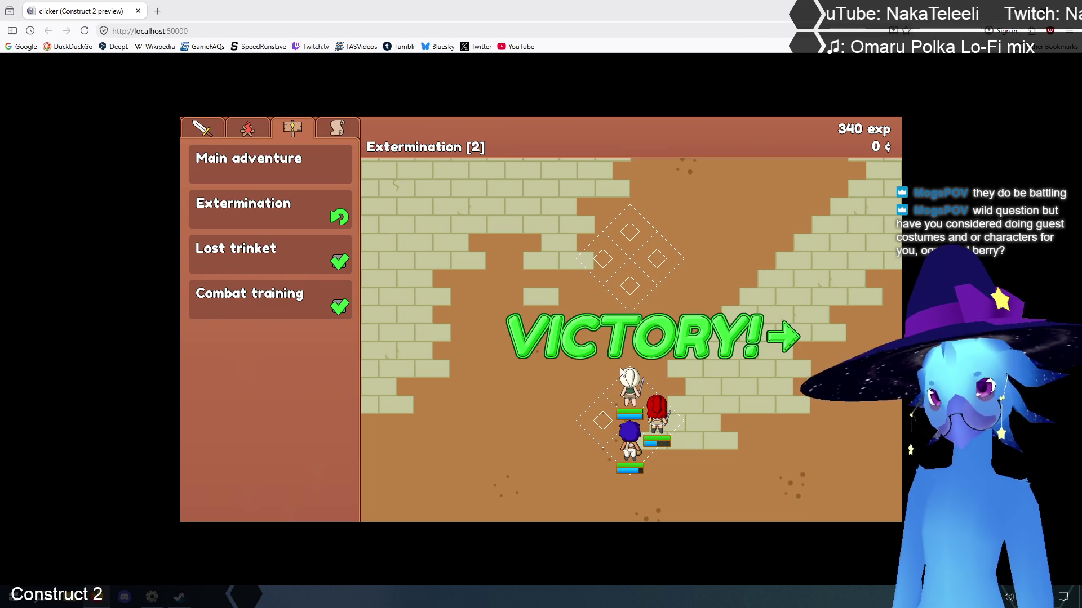
{"action": "left_click", "coordinate": [641, 351]}
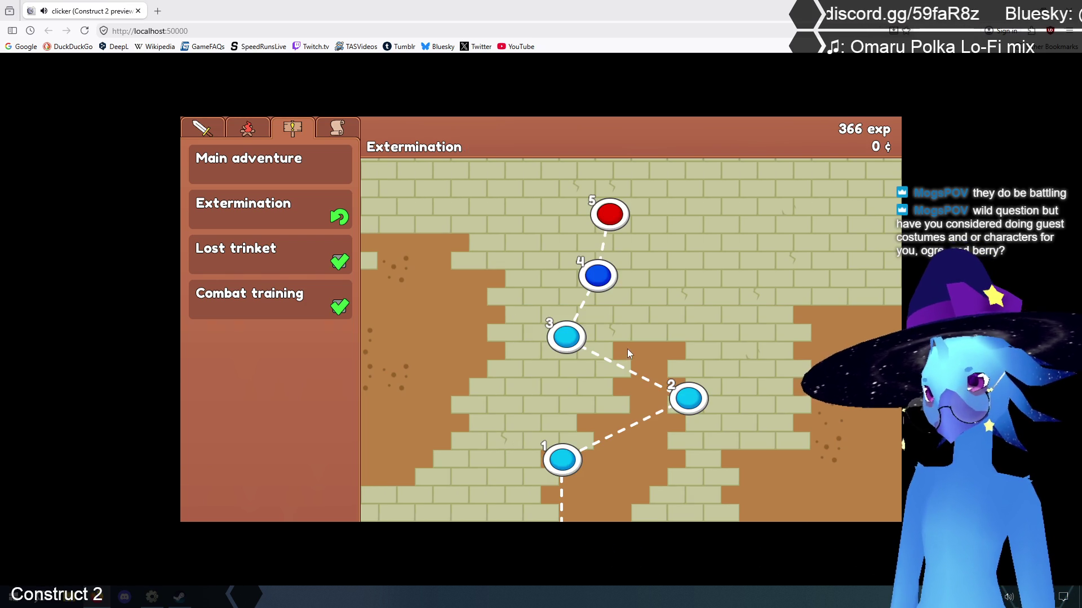
{"action": "left_click", "coordinate": [595, 288]}
Level Alia from 6 to 8 in the party list and start Extermination stage 5
{"action": "left_click", "coordinate": [202, 129]}
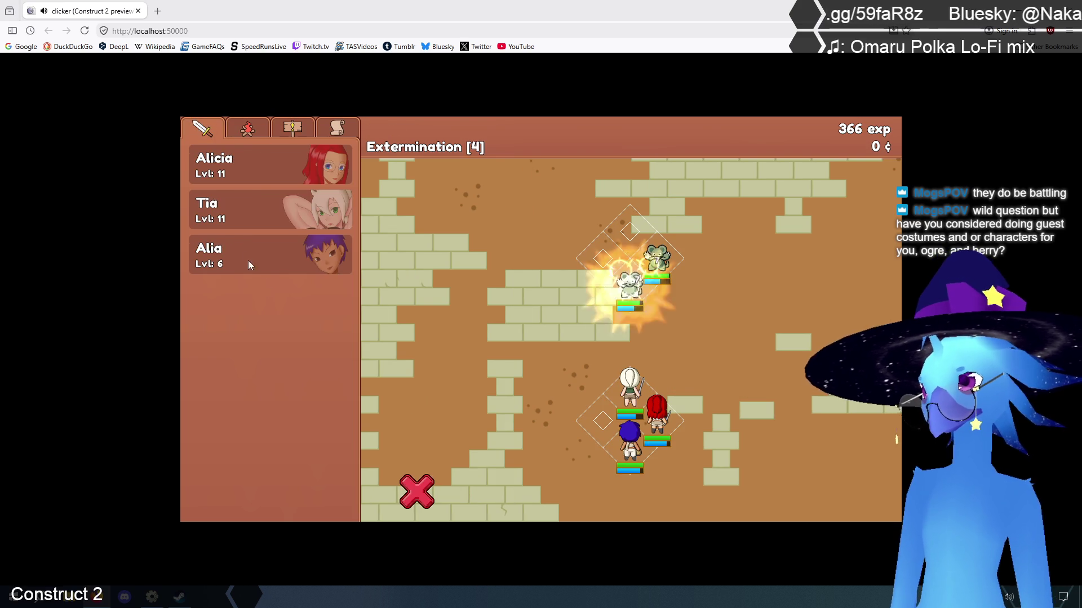
{"action": "left_click", "coordinate": [248, 260]}
{"action": "left_click", "coordinate": [448, 346]}
{"action": "left_click", "coordinate": [448, 345]}
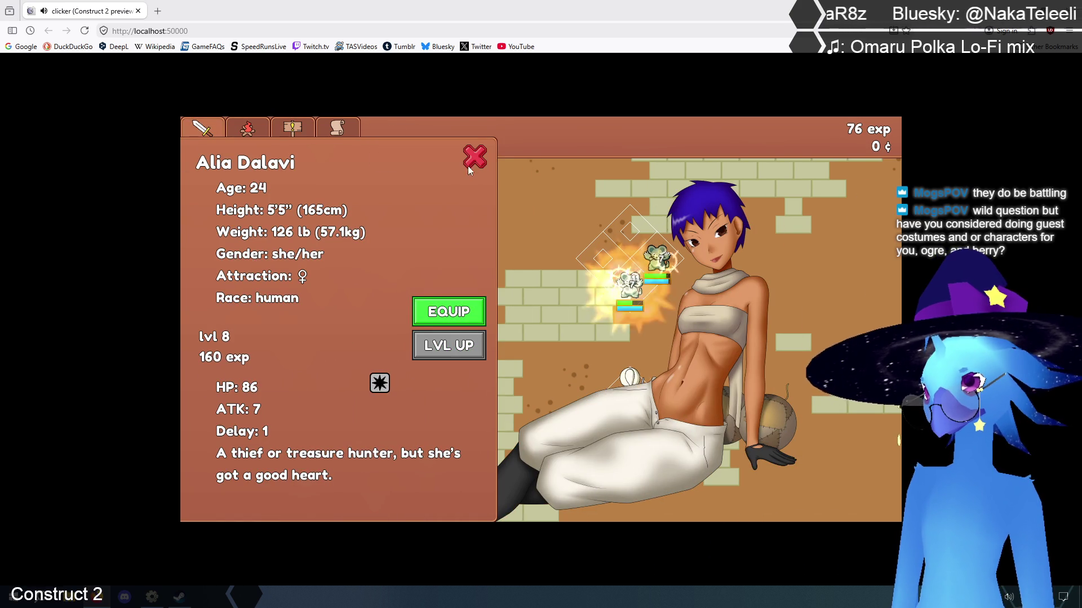
{"action": "left_click", "coordinate": [475, 156]}
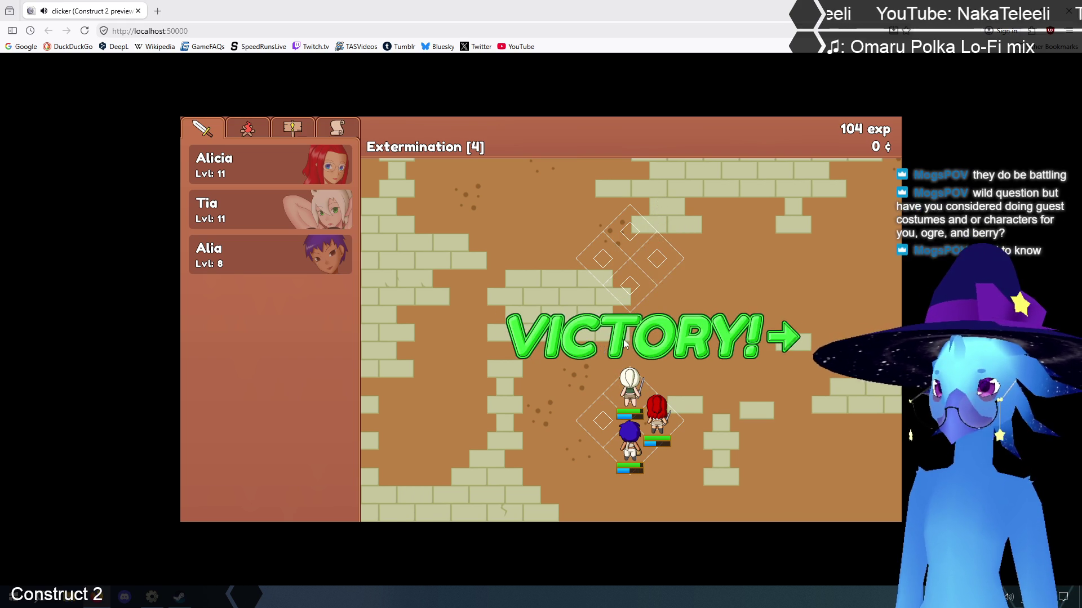
{"action": "left_click", "coordinate": [616, 226]}
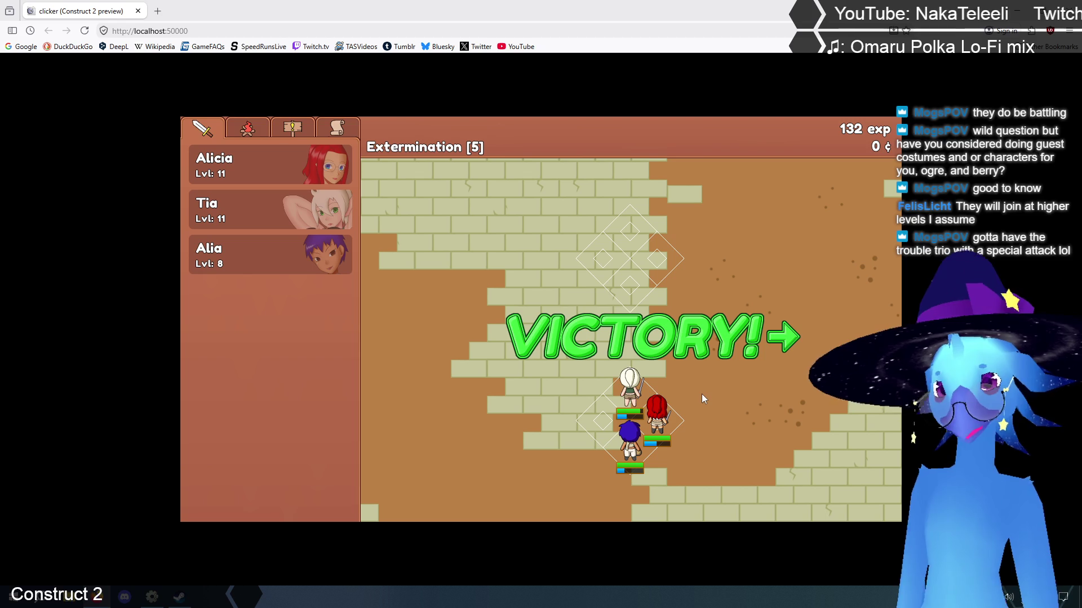
Win Extermination stages 5 through 9 and advance to stage 10
{"action": "left_click", "coordinate": [681, 338]}
{"action": "left_click", "coordinate": [874, 220]}
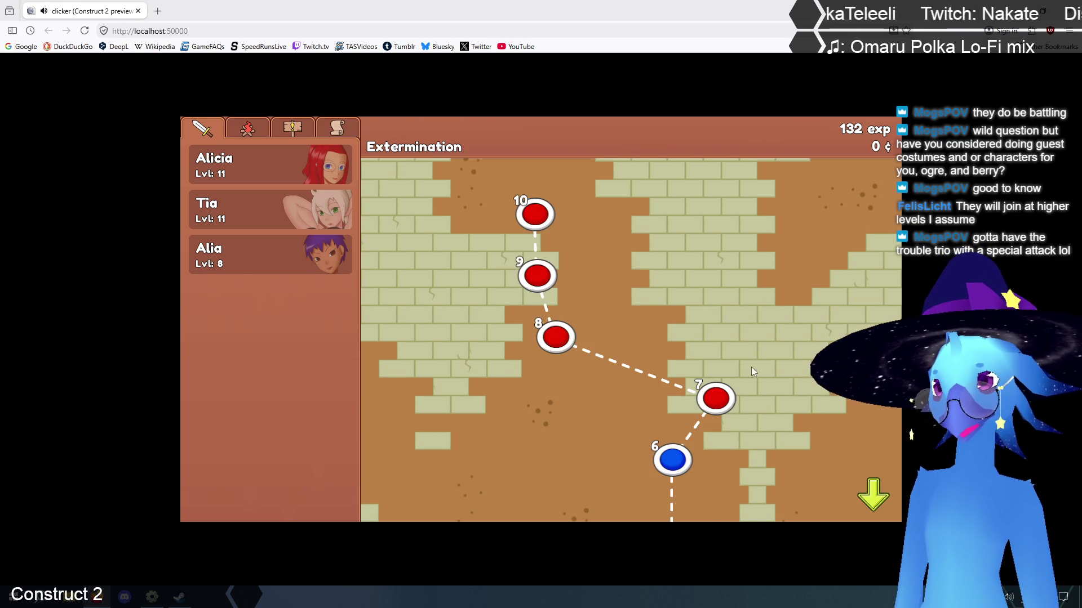
{"action": "left_click", "coordinate": [670, 462]}
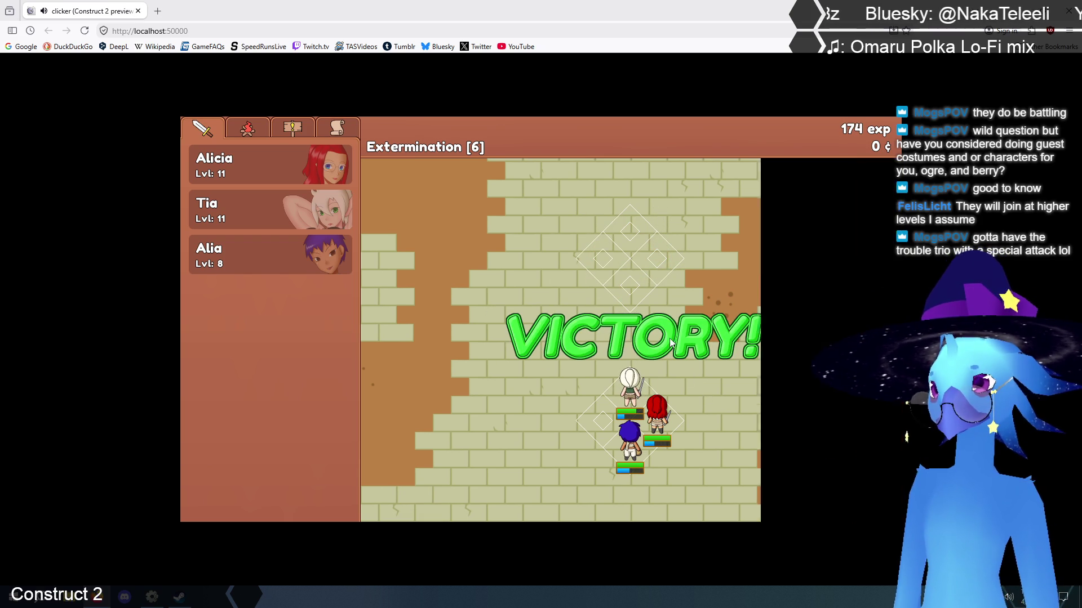
{"action": "left_click", "coordinate": [708, 406]}
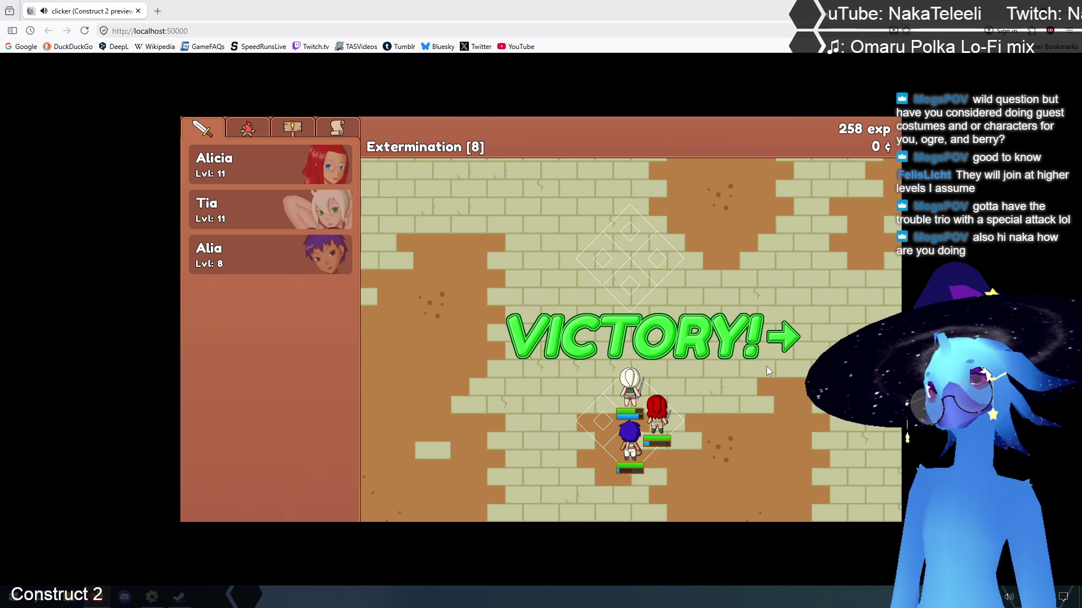
{"action": "left_click", "coordinate": [744, 341]}
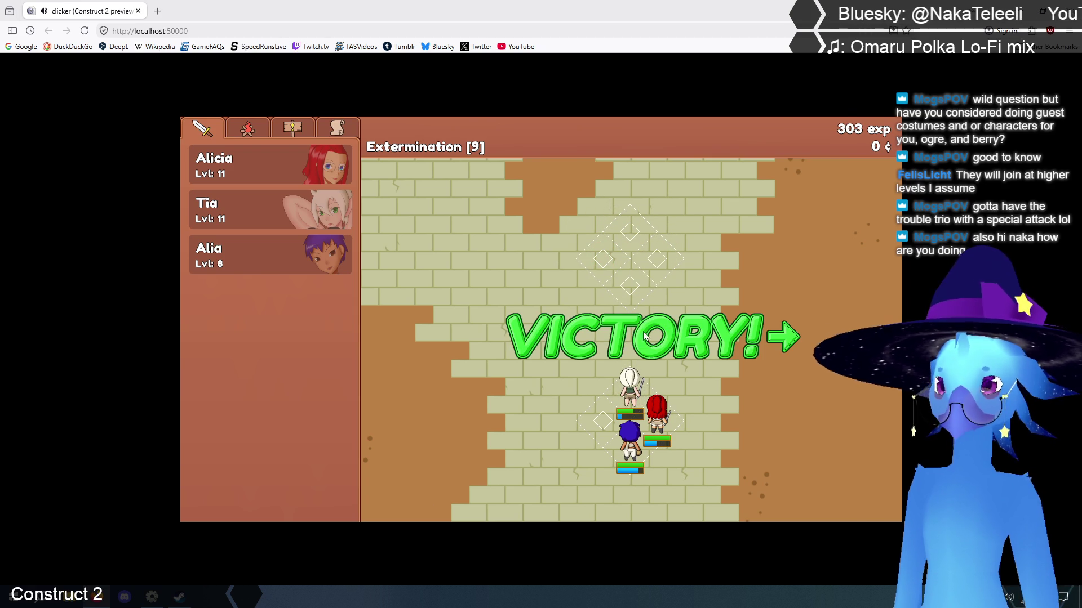
{"action": "left_click", "coordinate": [634, 339]}
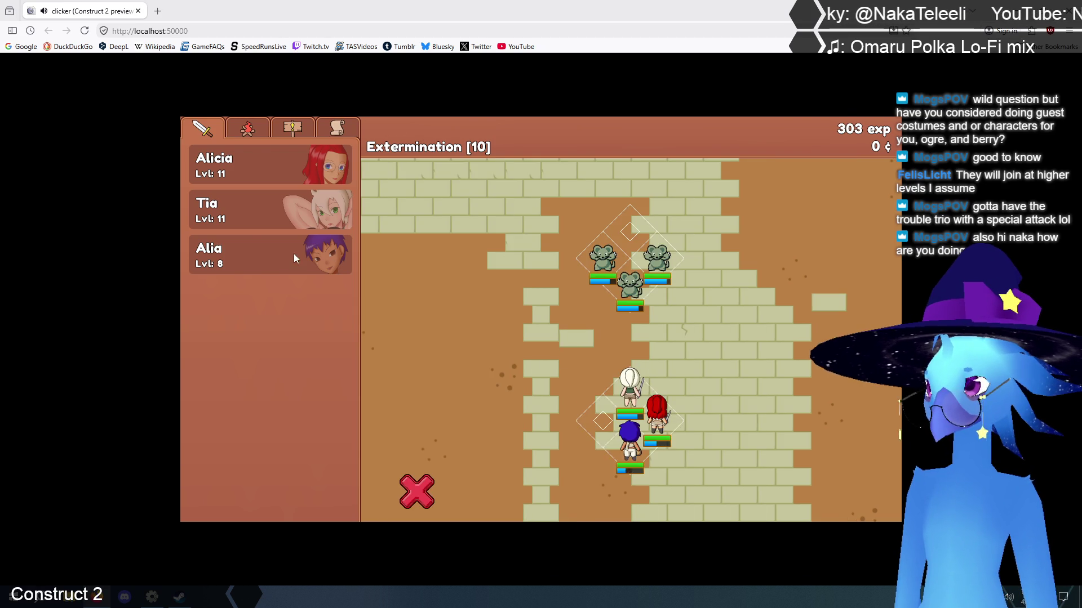
Level Alia up to 9 from her character details
{"action": "left_click", "coordinate": [294, 258]}
{"action": "left_click", "coordinate": [449, 344]}
{"action": "left_click", "coordinate": [712, 334]}
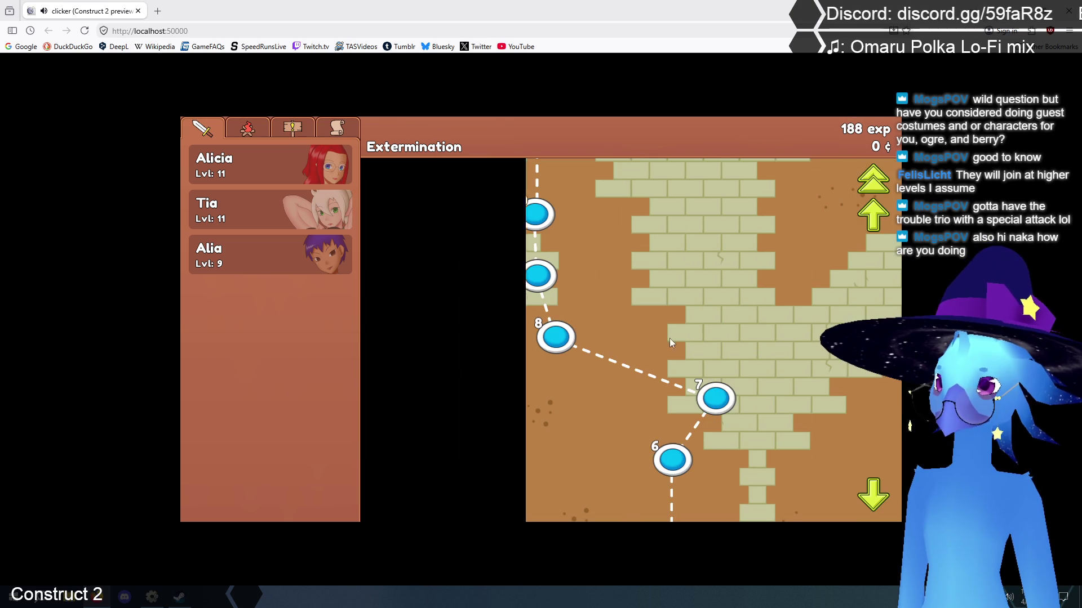
Win Extermination stages 10 and 11 and continue to stage 12
{"action": "left_click", "coordinate": [872, 215]}
{"action": "left_click", "coordinate": [530, 458]}
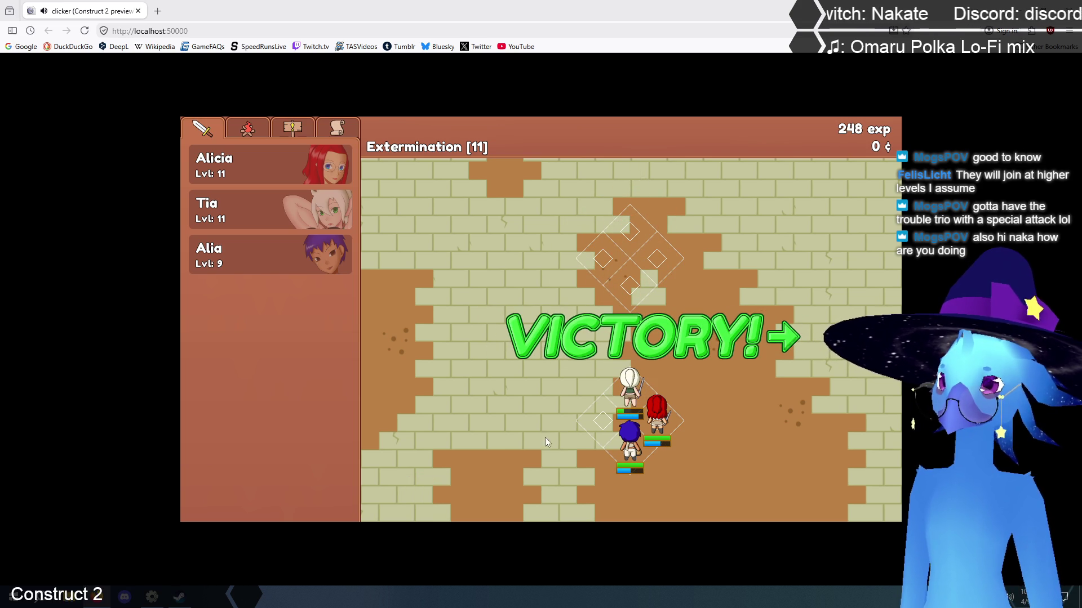
{"action": "left_click", "coordinate": [658, 338]}
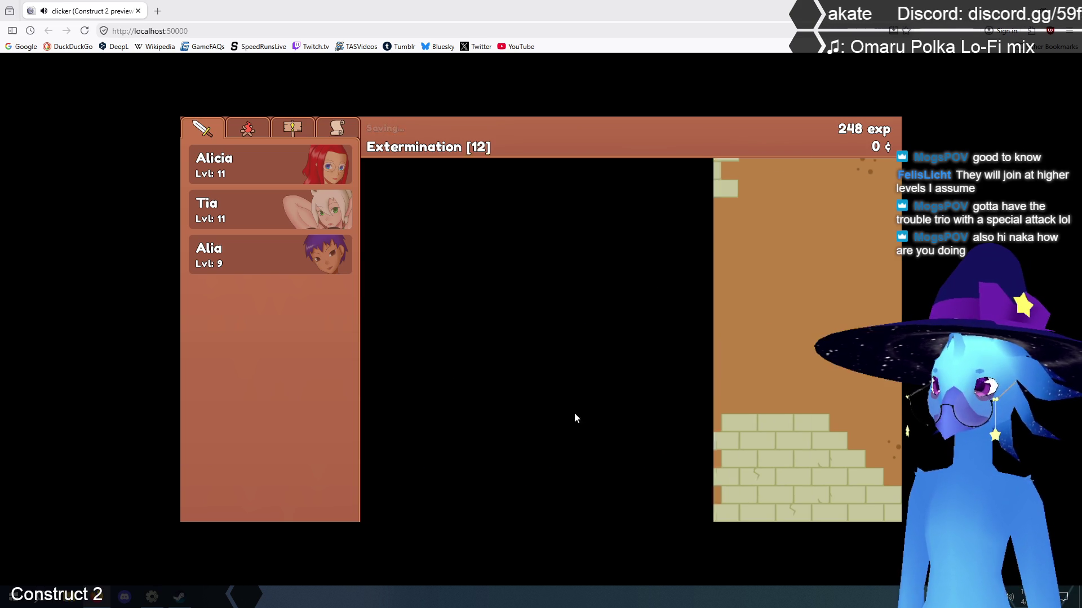
Level Alia up to 10 mid-battle, then continue past the victory to stage 13
{"action": "left_click", "coordinate": [246, 260]}
{"action": "left_click", "coordinate": [472, 346]}
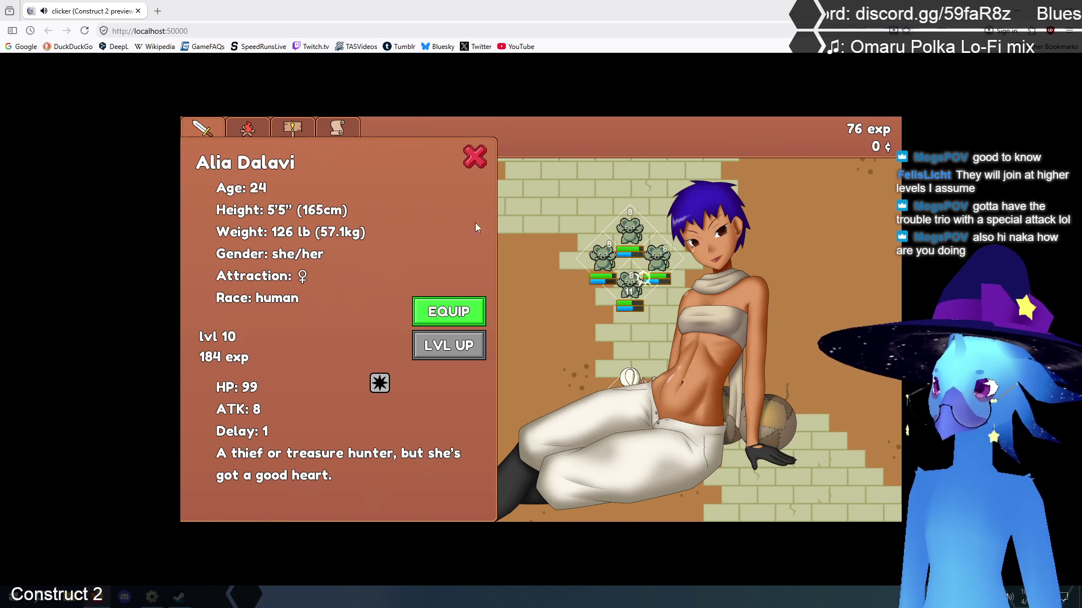
{"action": "left_click", "coordinate": [475, 157]}
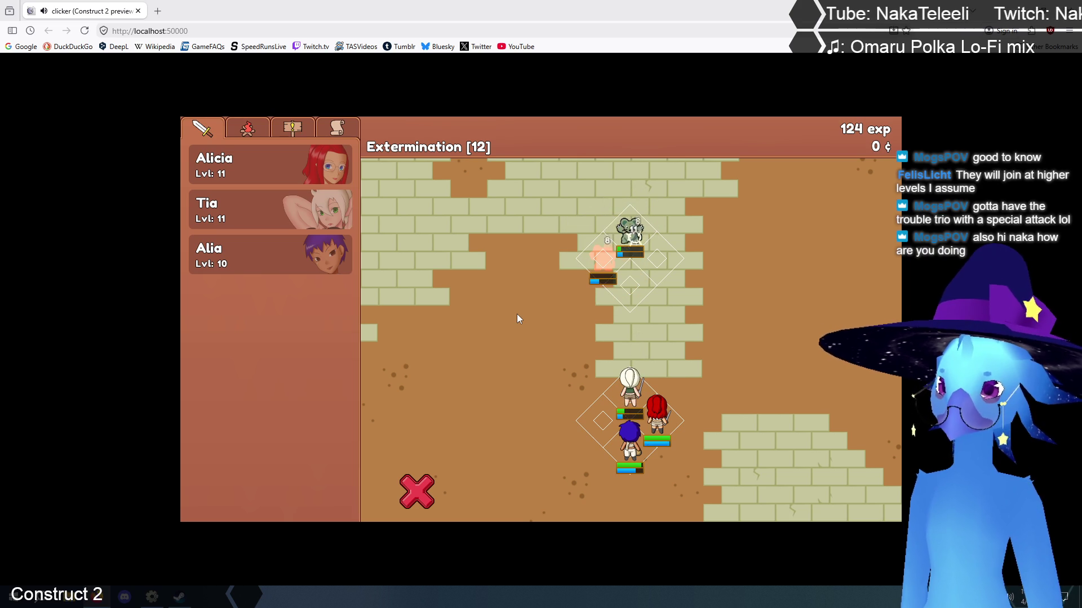
{"action": "left_click", "coordinate": [636, 325]}
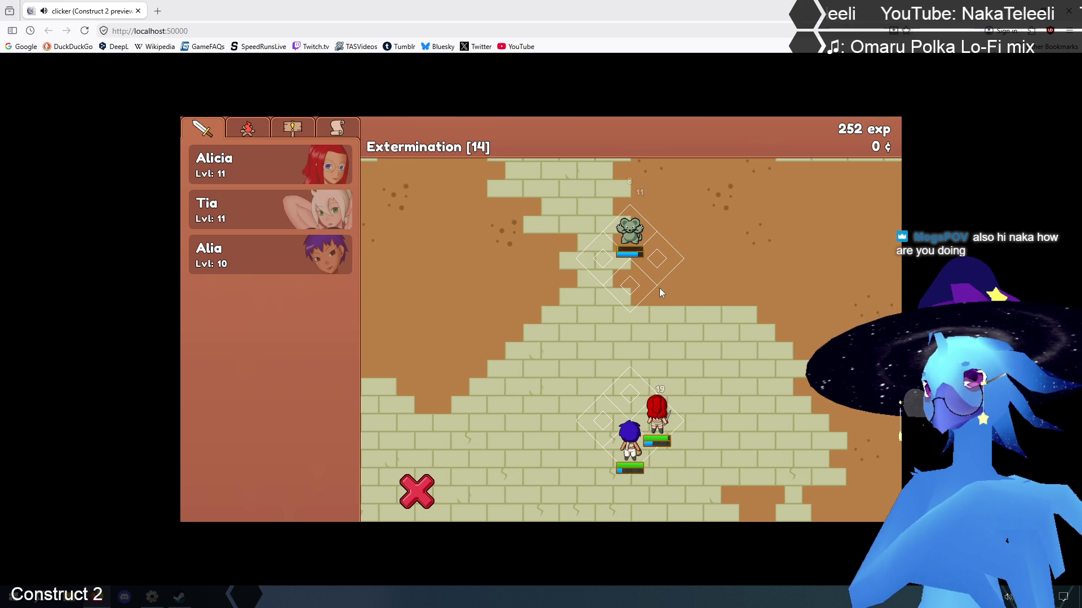
Start stage 15, level Alia to 11, then replay Extermination from stage 14 after the defeat
{"action": "left_click", "coordinate": [651, 338]}
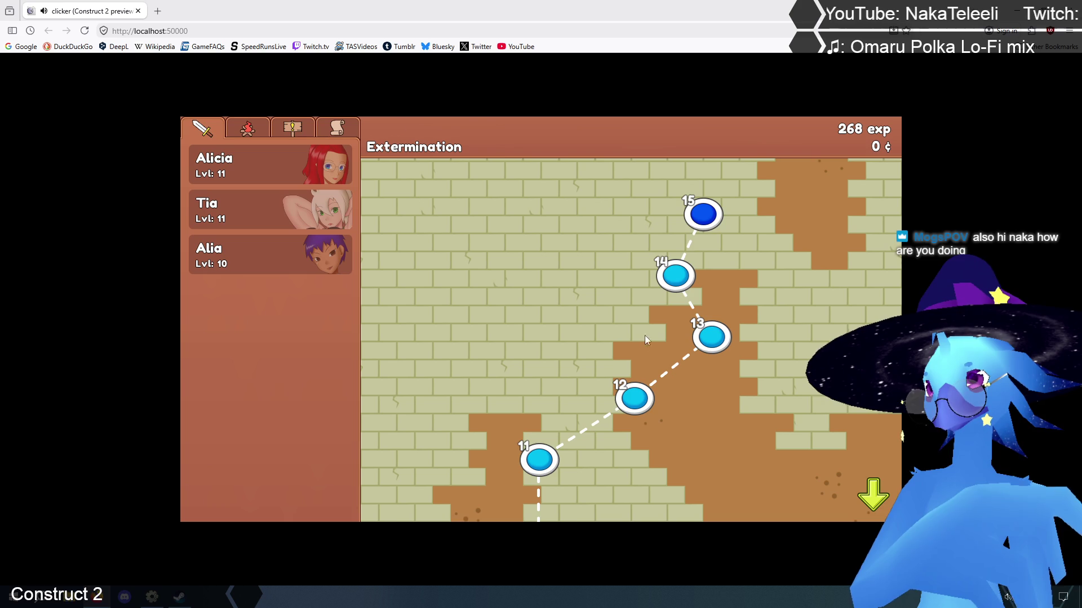
{"action": "left_click", "coordinate": [252, 259]}
{"action": "left_click", "coordinate": [449, 345]}
{"action": "left_click", "coordinate": [470, 154]}
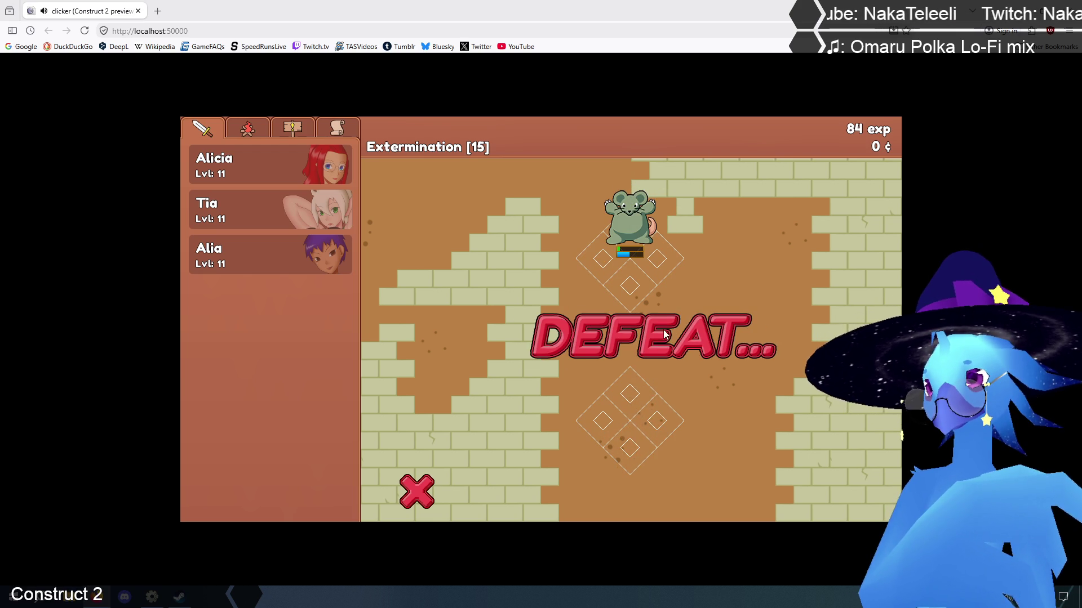
{"action": "left_click", "coordinate": [673, 275]}
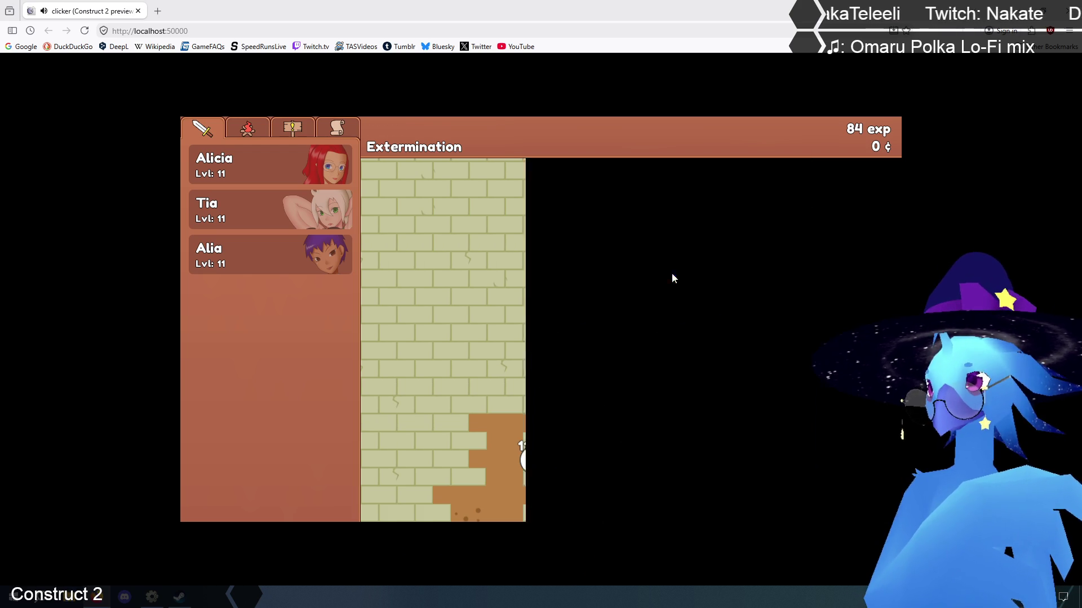
Check Alia's and Tia's character details during the stage 14 battle
{"action": "left_click", "coordinate": [271, 266]}
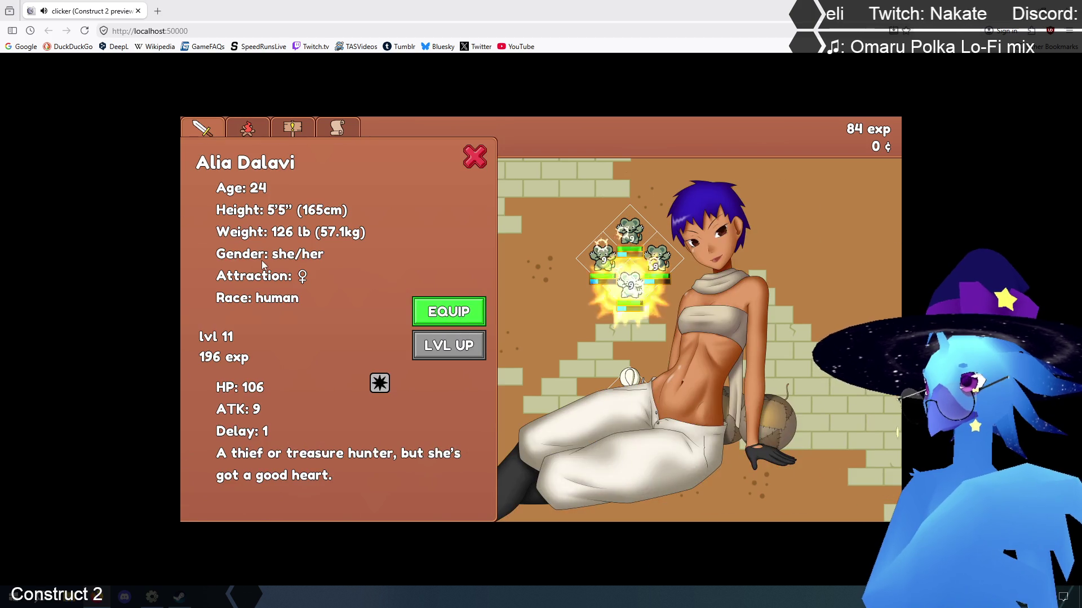
{"action": "left_click", "coordinate": [478, 159]}
{"action": "left_click", "coordinate": [246, 210]}
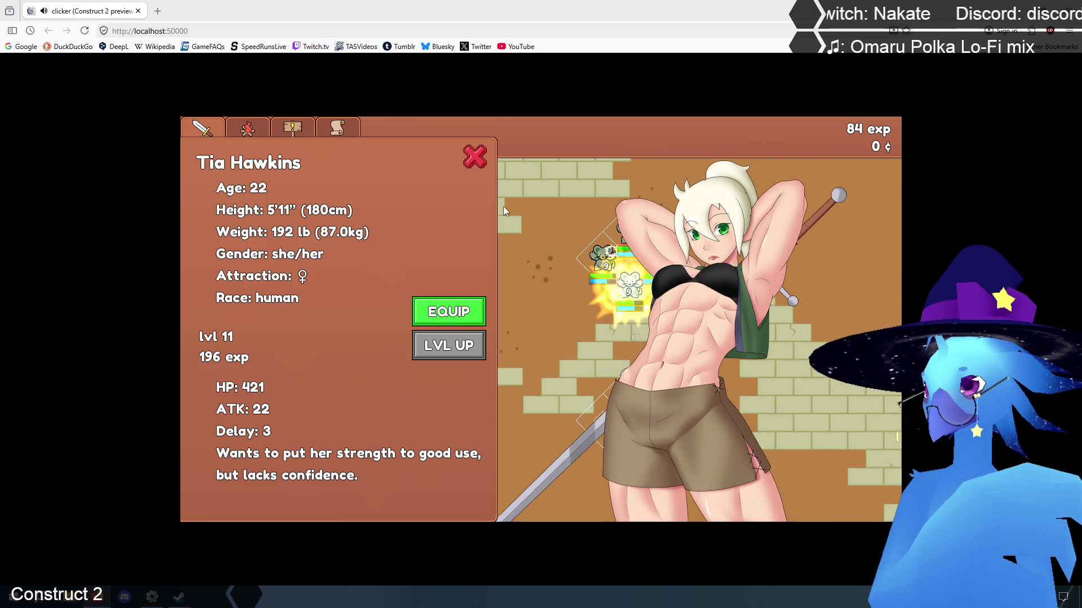
{"action": "left_click", "coordinate": [479, 158]}
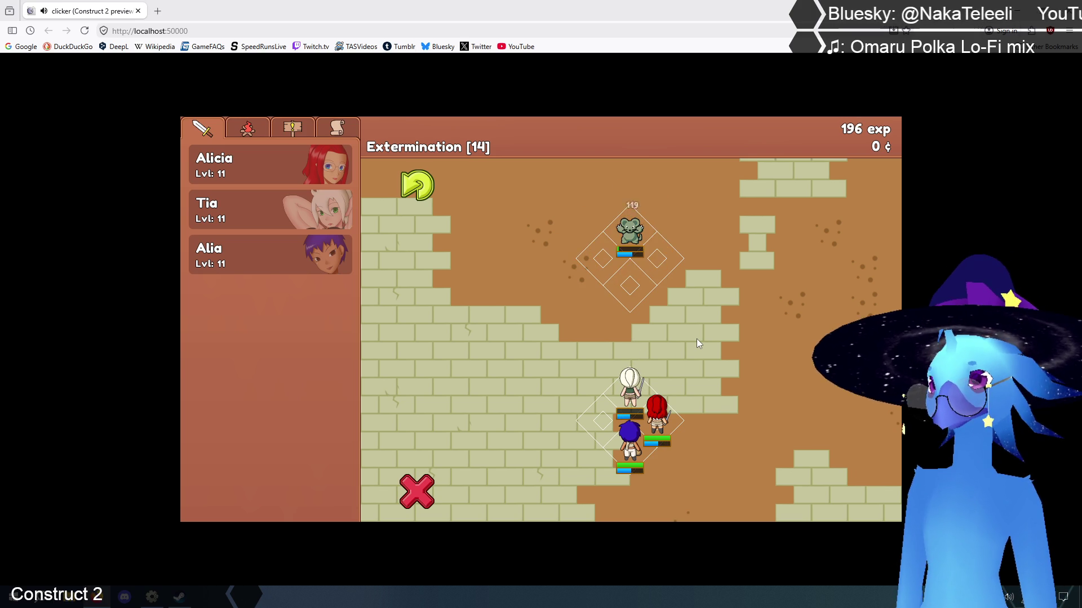
Level Tia up from 11 to 12, then bring up Alicia's details
{"action": "left_click", "coordinate": [242, 208]}
{"action": "left_click", "coordinate": [443, 347]}
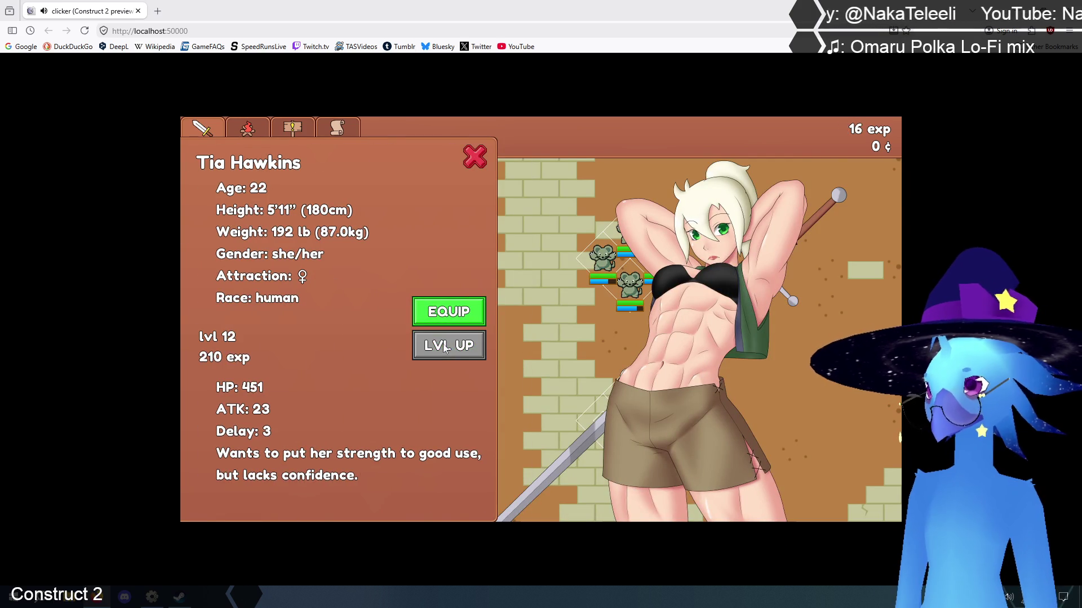
{"action": "left_click", "coordinate": [476, 159]}
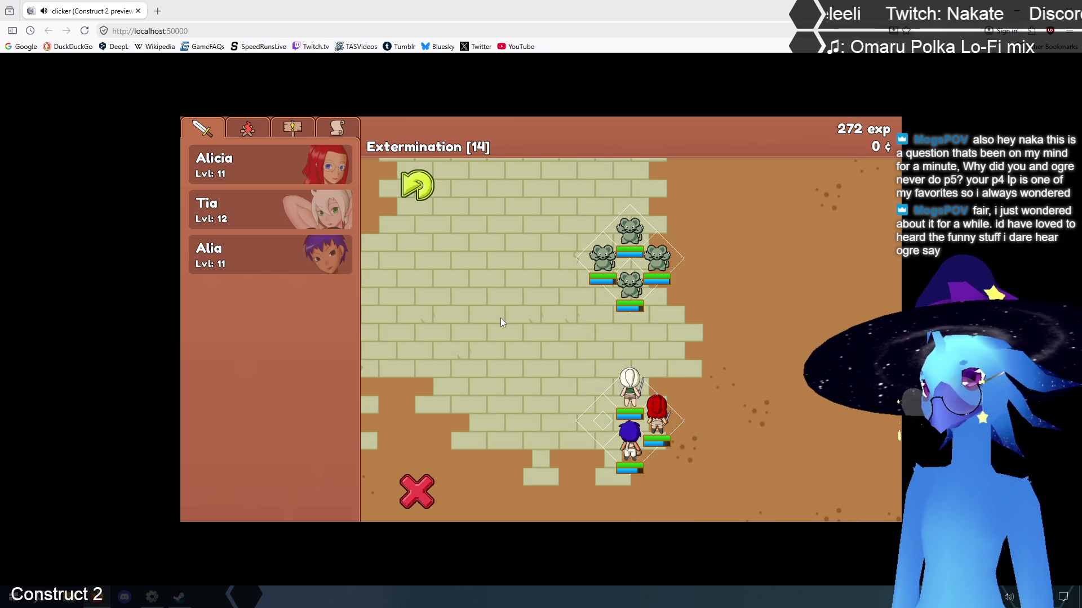
{"action": "left_click", "coordinate": [254, 169]}
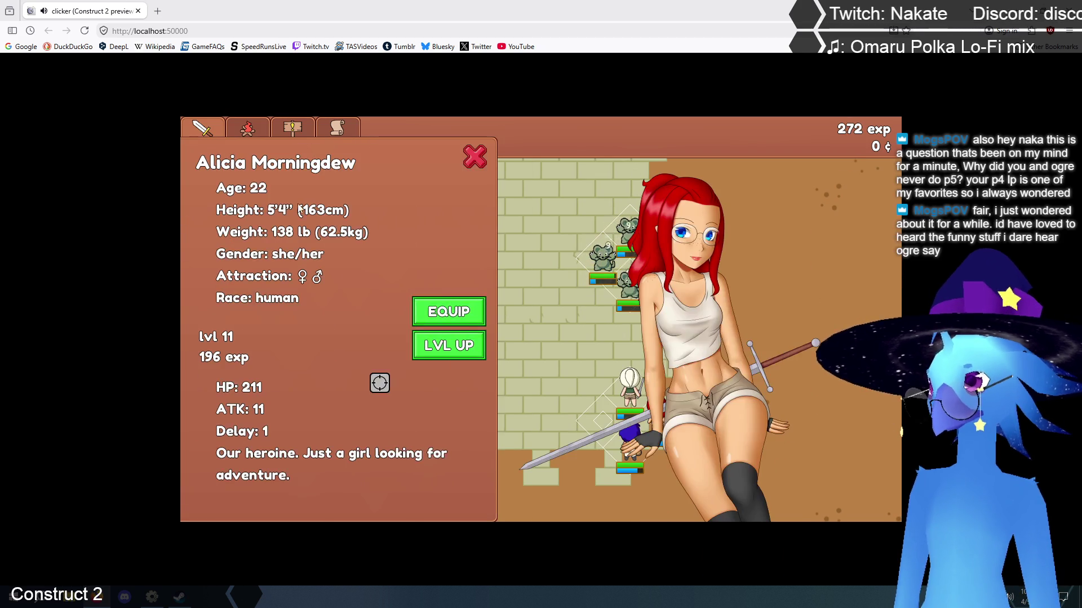
Level Alicia up to 12, then check Alia's details and return to the battle
{"action": "left_click", "coordinate": [449, 345]}
{"action": "left_click", "coordinate": [476, 154]}
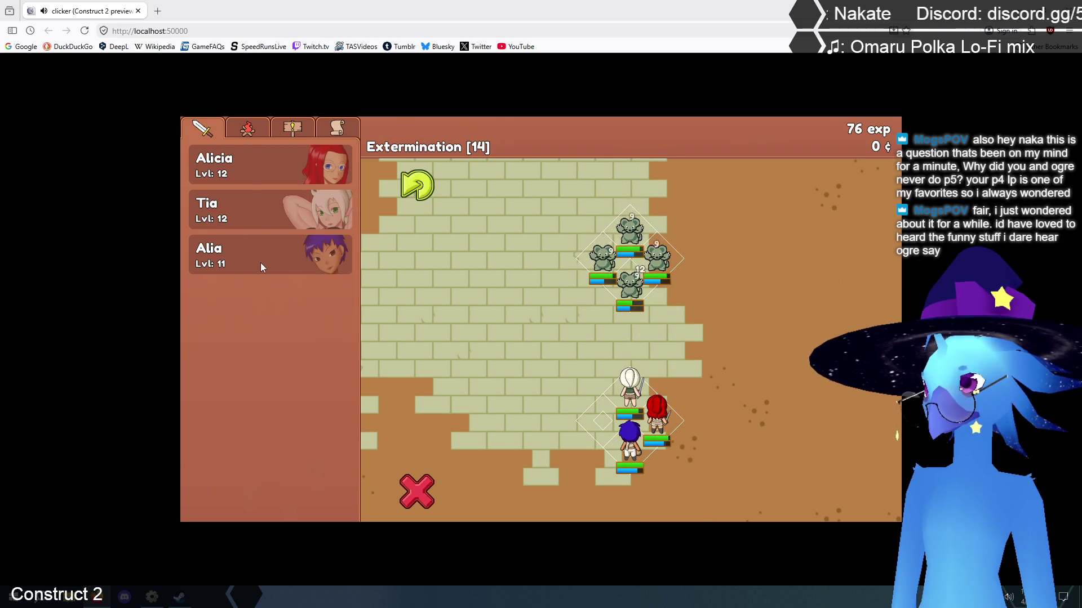
{"action": "left_click", "coordinate": [260, 262]}
{"action": "left_click", "coordinate": [477, 156]}
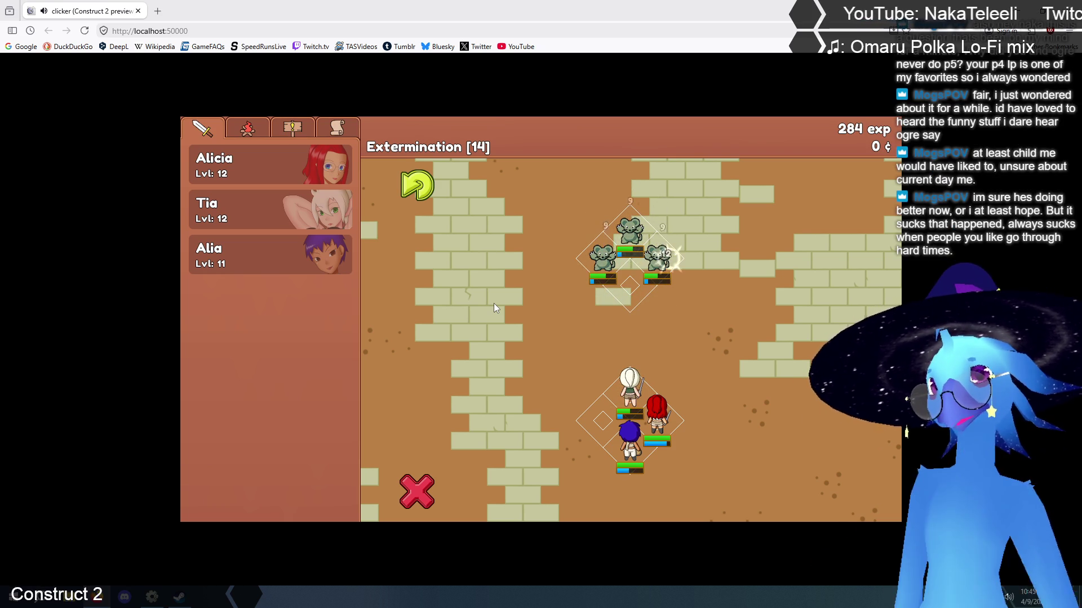
Level Alia up to 12, then win stage 15 and collect the quest-clear reward
{"action": "left_click", "coordinate": [246, 252]}
{"action": "left_click", "coordinate": [450, 345]}
{"action": "left_click", "coordinate": [483, 155]}
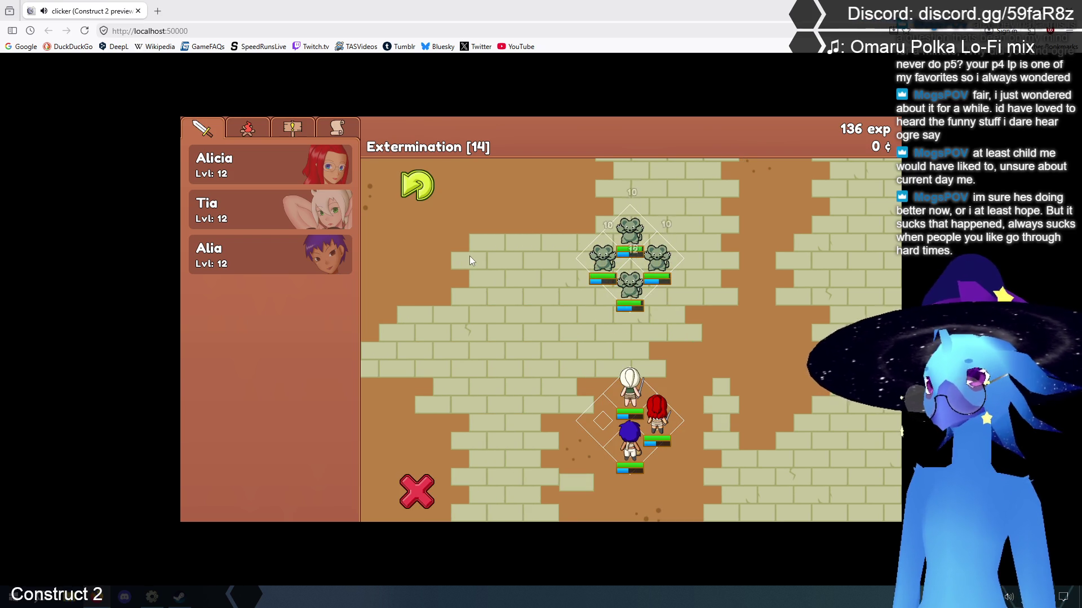
{"action": "left_click", "coordinate": [420, 488]}
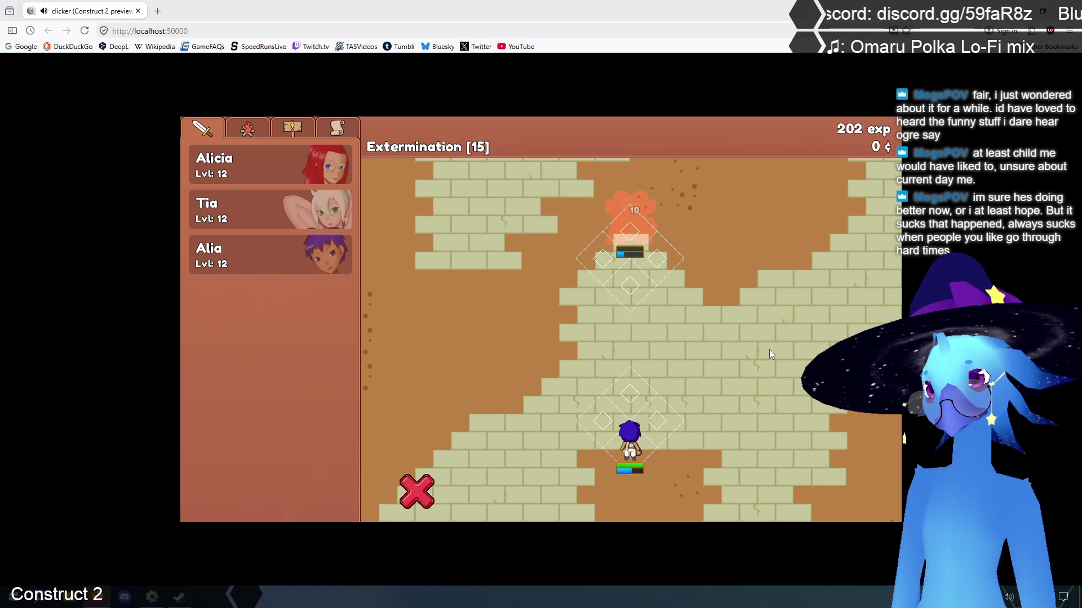
{"action": "left_click", "coordinate": [764, 339]}
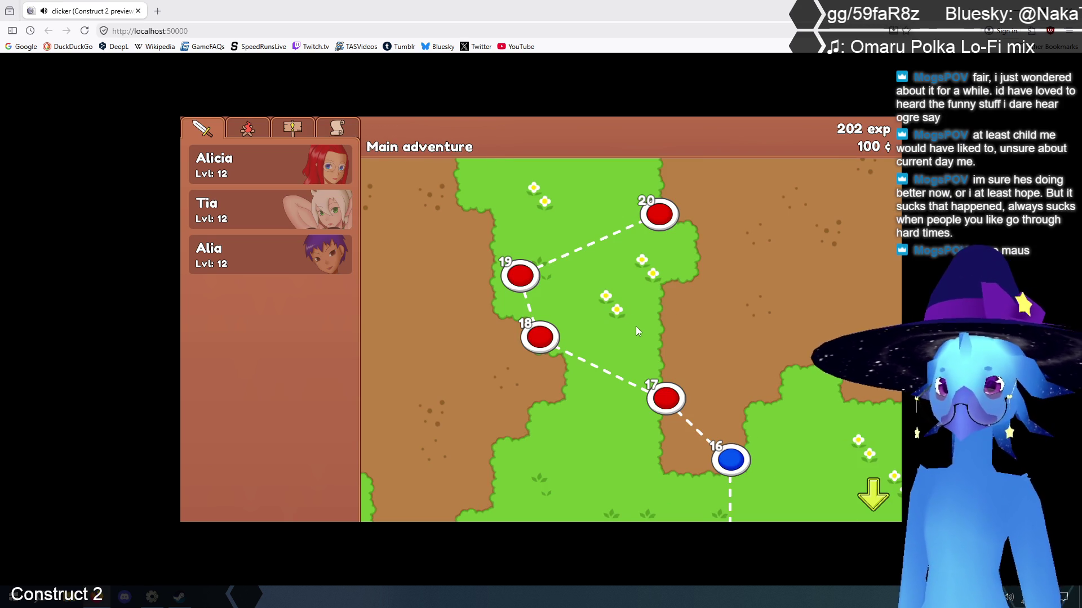
Upgrade the camp's hero-level-cost building to level 3, leaving 34¢, then show the quest list
{"action": "left_click", "coordinate": [246, 134]}
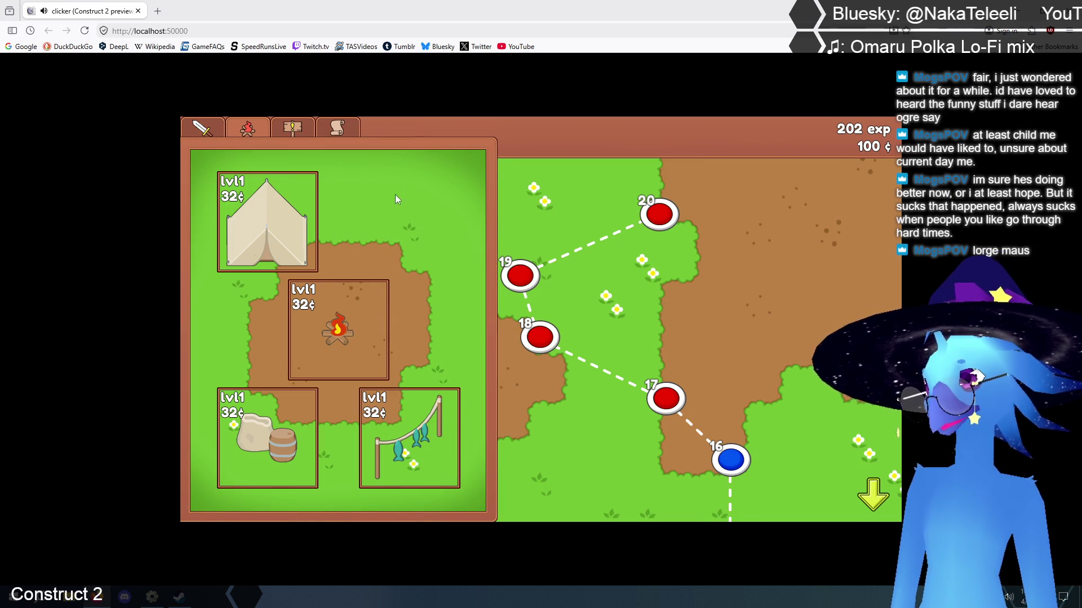
{"action": "mouse_move", "coordinate": [345, 337]}
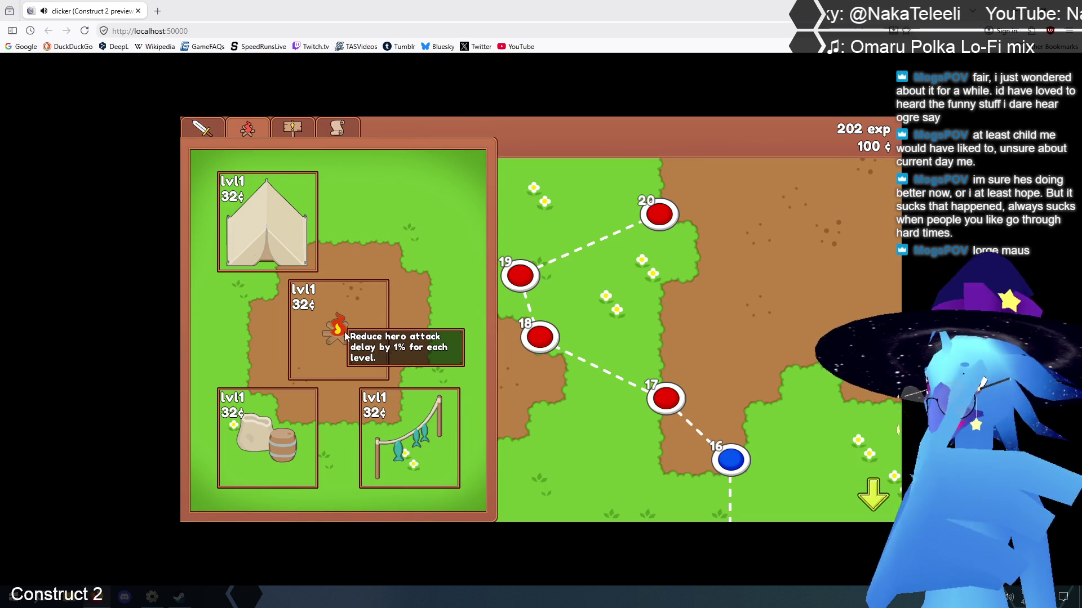
{"action": "mouse_move", "coordinate": [395, 438]}
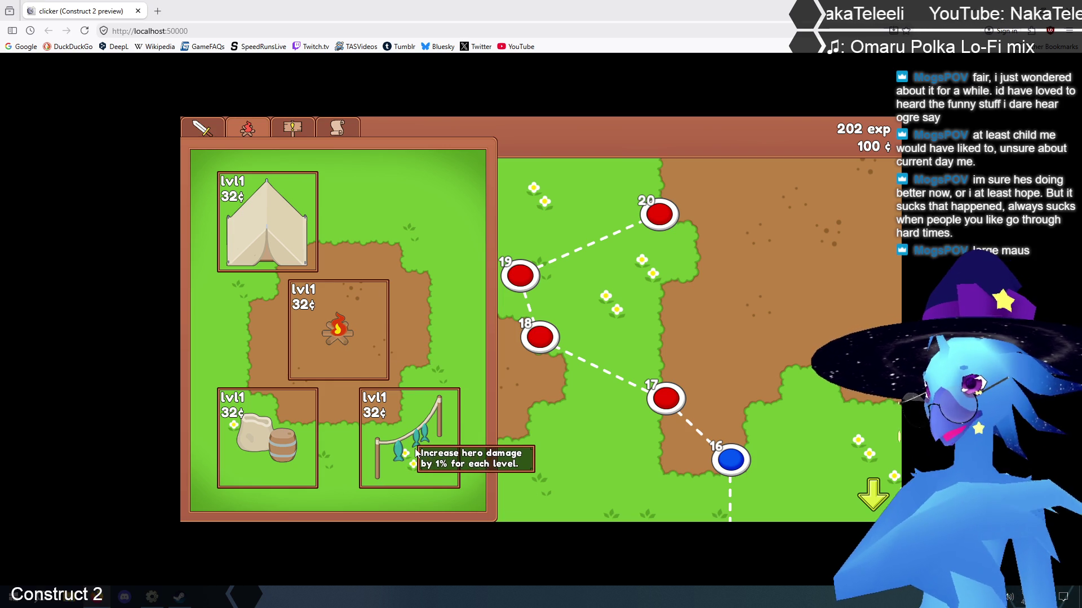
{"action": "mouse_move", "coordinate": [272, 451]}
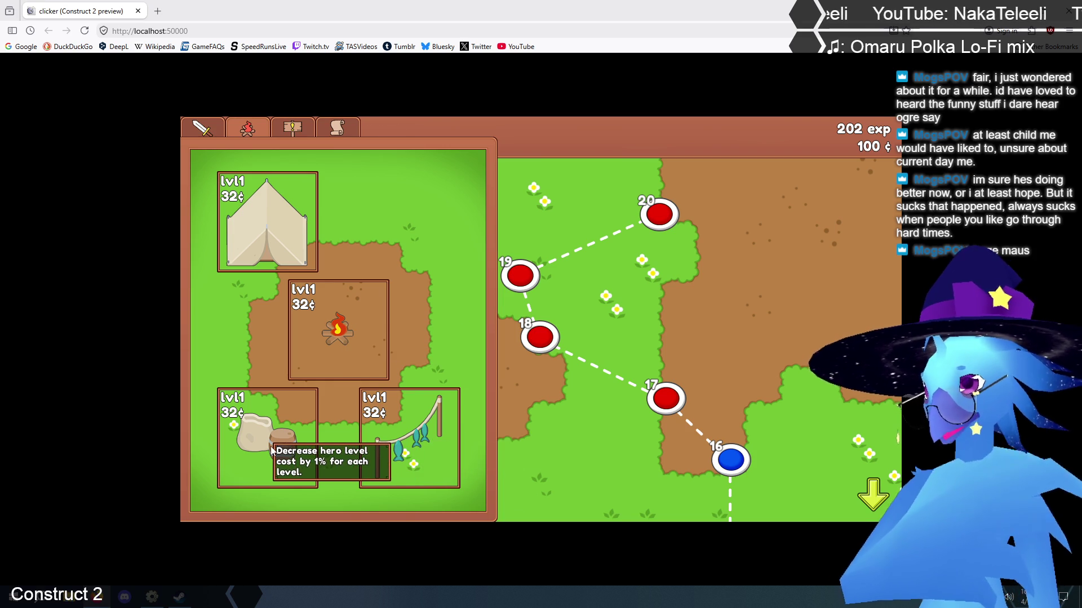
{"action": "mouse_move", "coordinate": [272, 227]}
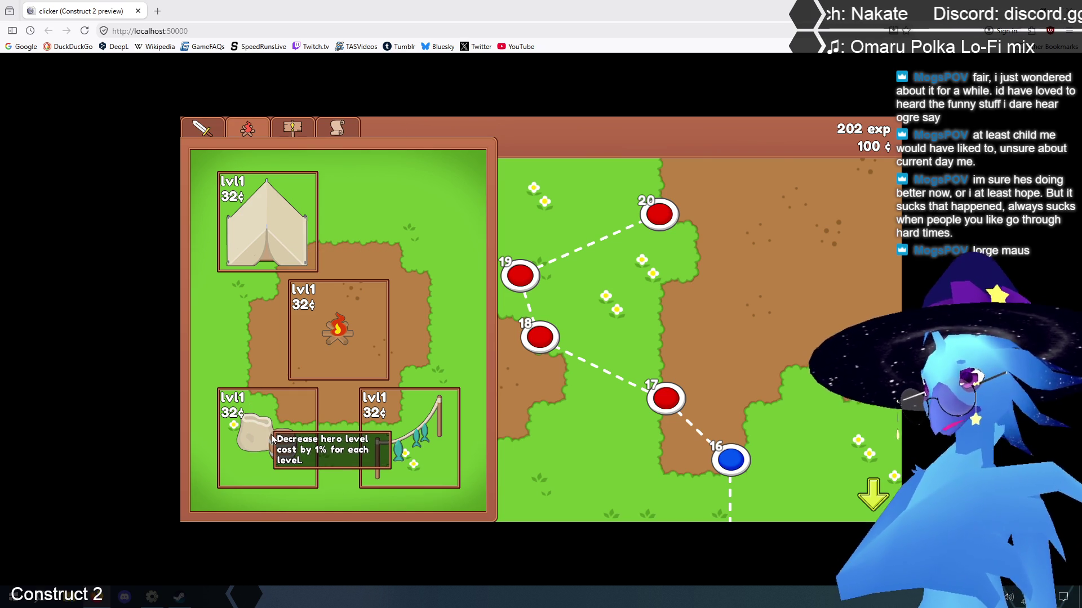
{"action": "left_click", "coordinate": [273, 438]}
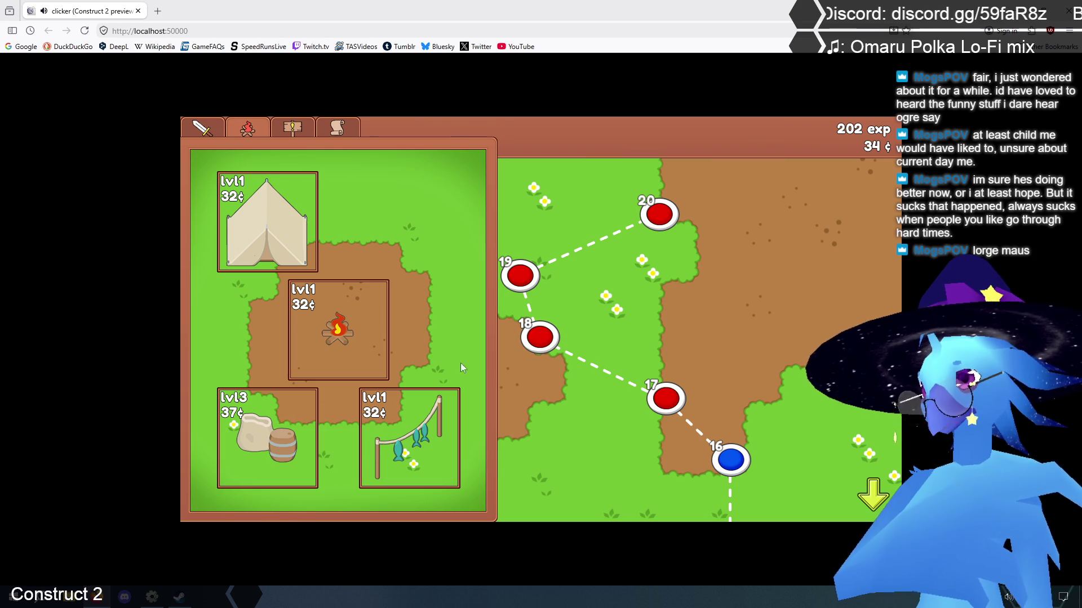
{"action": "left_click", "coordinate": [207, 135]}
{"action": "left_click", "coordinate": [294, 134]}
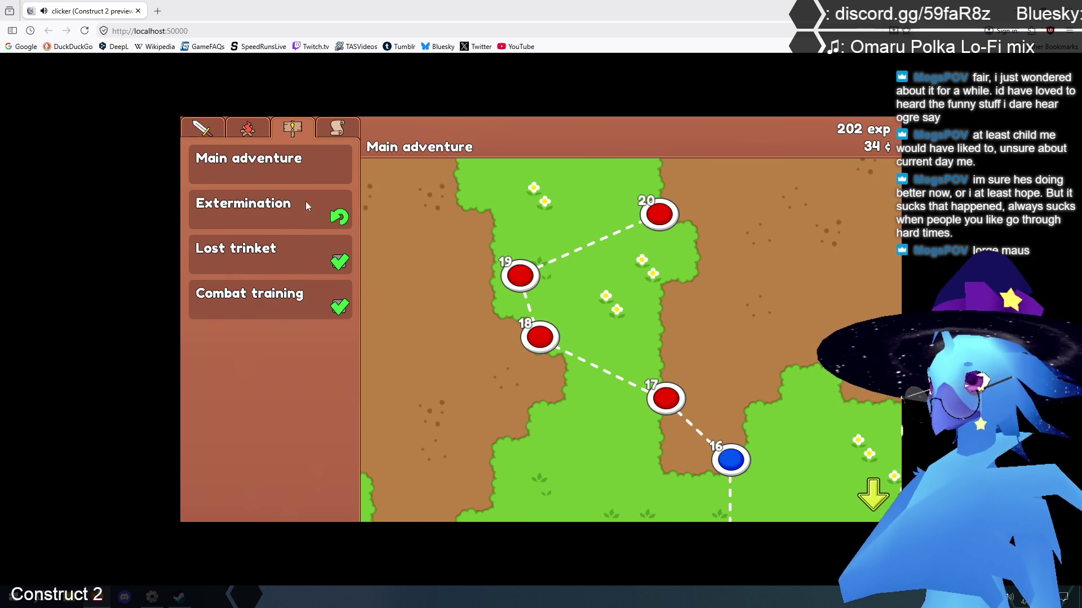
Begin the Extermination quest and enter stage 1 with the party list showing
{"action": "left_click", "coordinate": [267, 217]}
{"action": "left_click", "coordinate": [334, 492]}
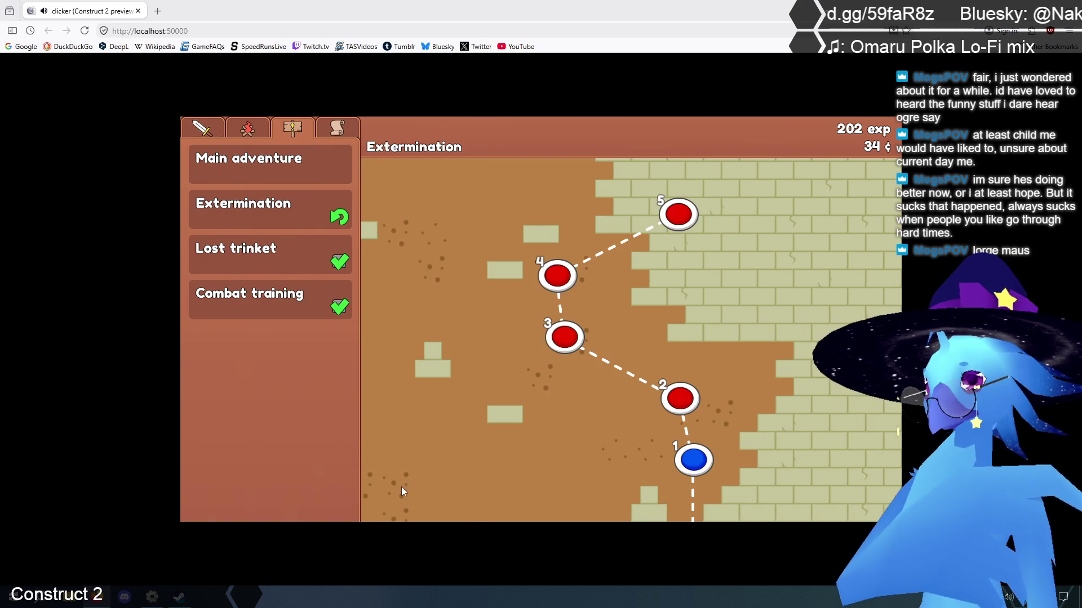
{"action": "left_click", "coordinate": [699, 470]}
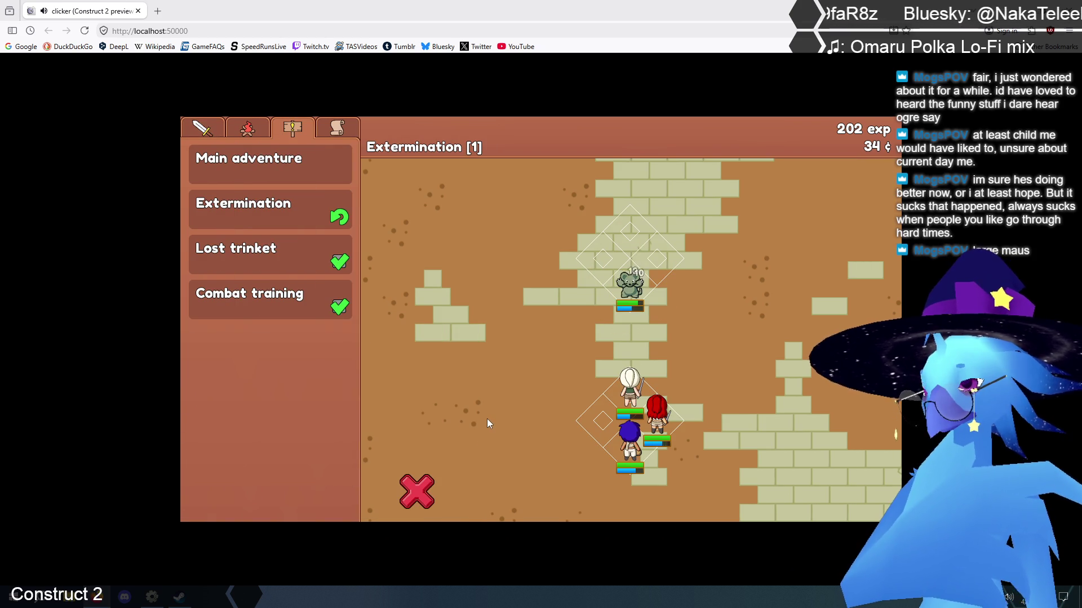
{"action": "left_click", "coordinate": [206, 131]}
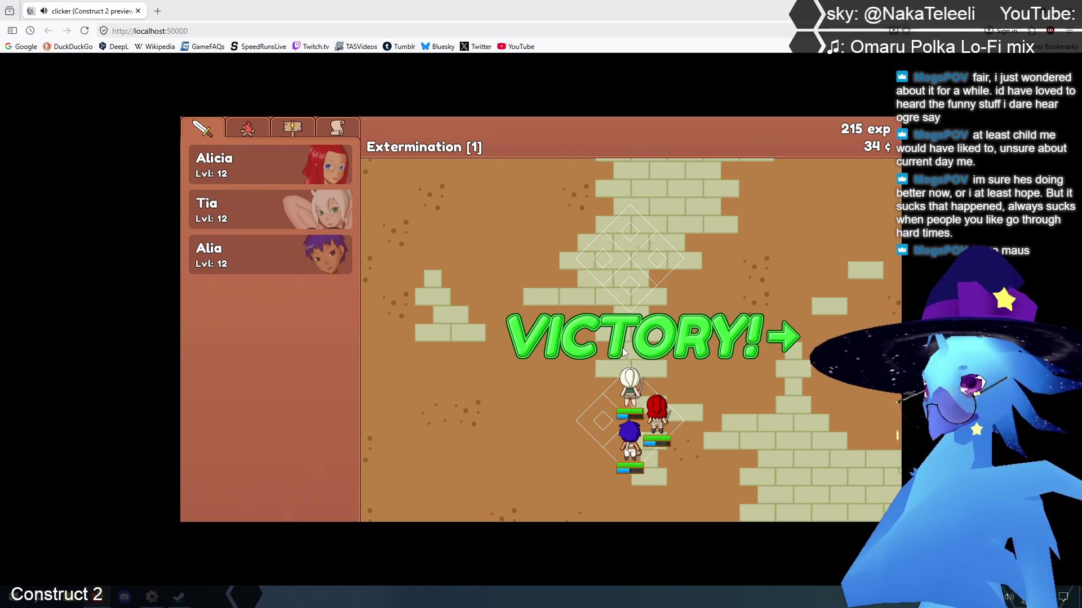
Win Extermination stages 2 through 5, then page the map to stages 6–10
{"action": "left_click", "coordinate": [624, 349]}
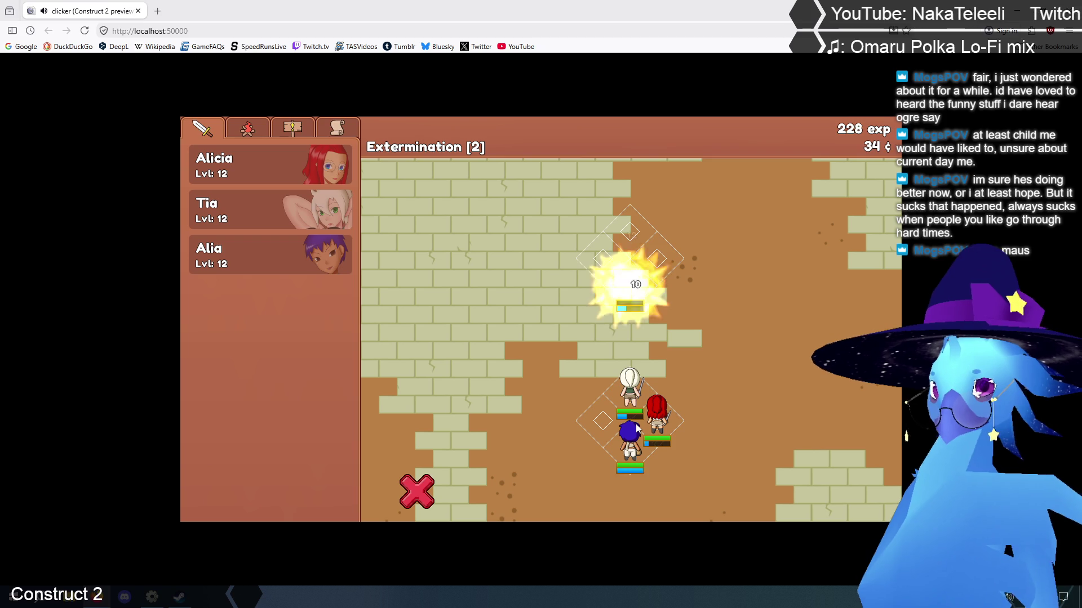
{"action": "left_click", "coordinate": [627, 335]}
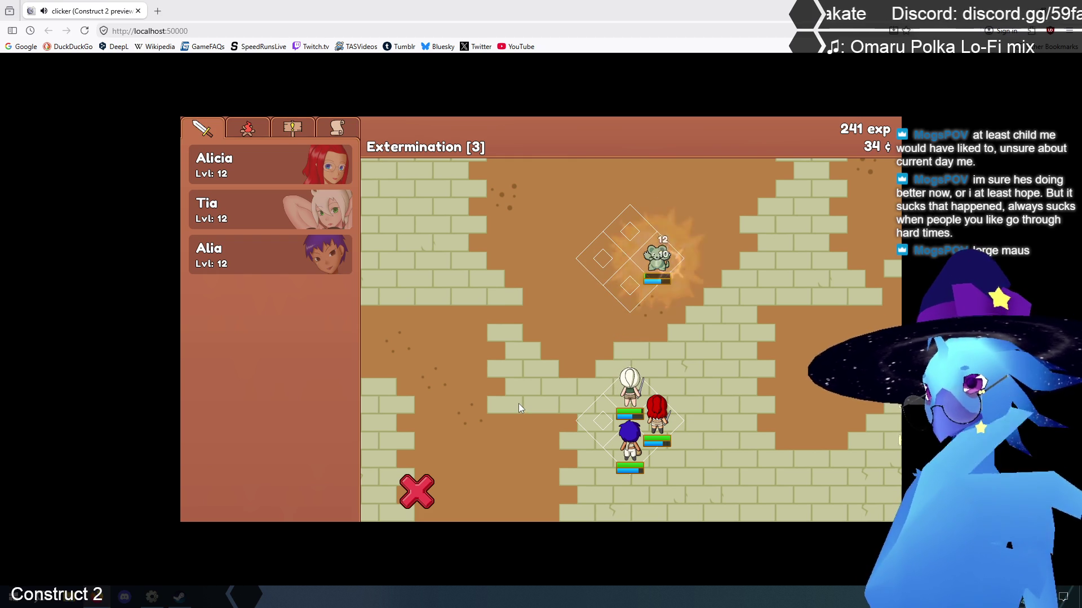
{"action": "left_click", "coordinate": [635, 357]}
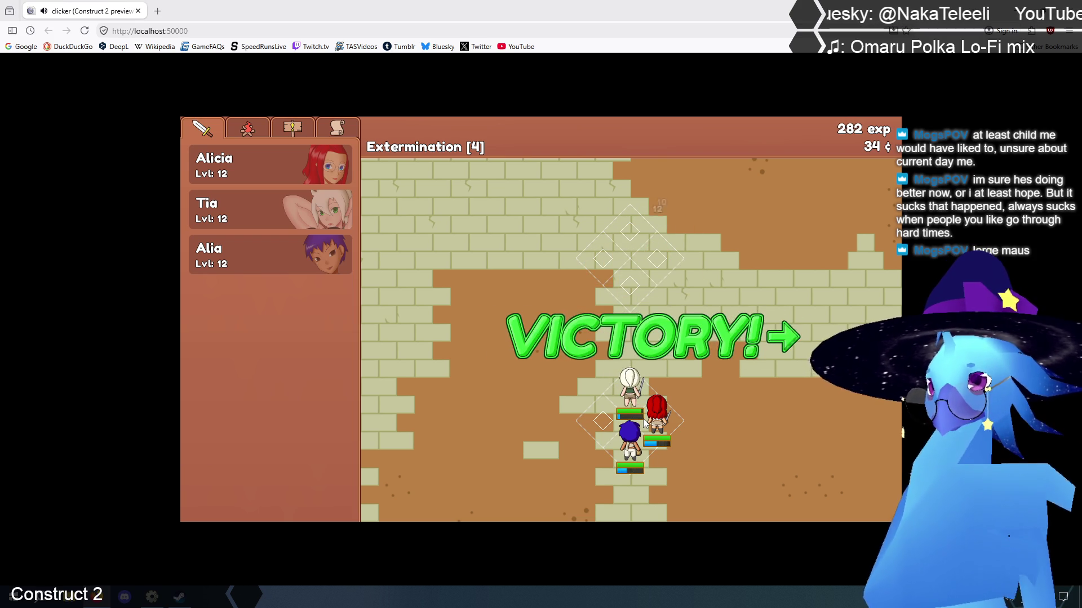
{"action": "left_click", "coordinate": [685, 330]}
{"action": "left_click", "coordinate": [692, 203]}
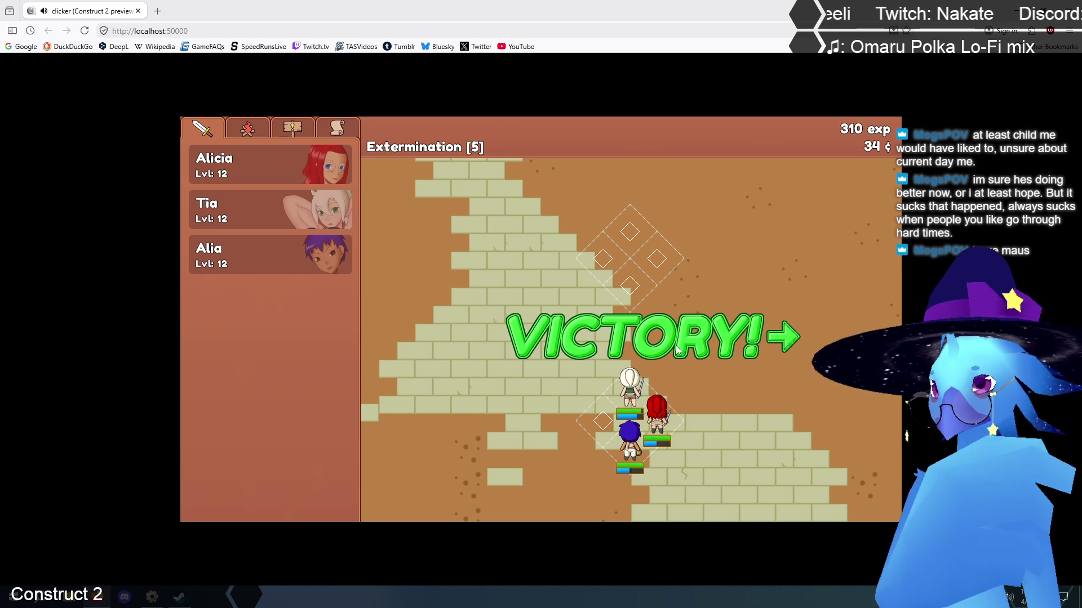
{"action": "left_click", "coordinate": [675, 338]}
{"action": "left_click", "coordinate": [875, 216]}
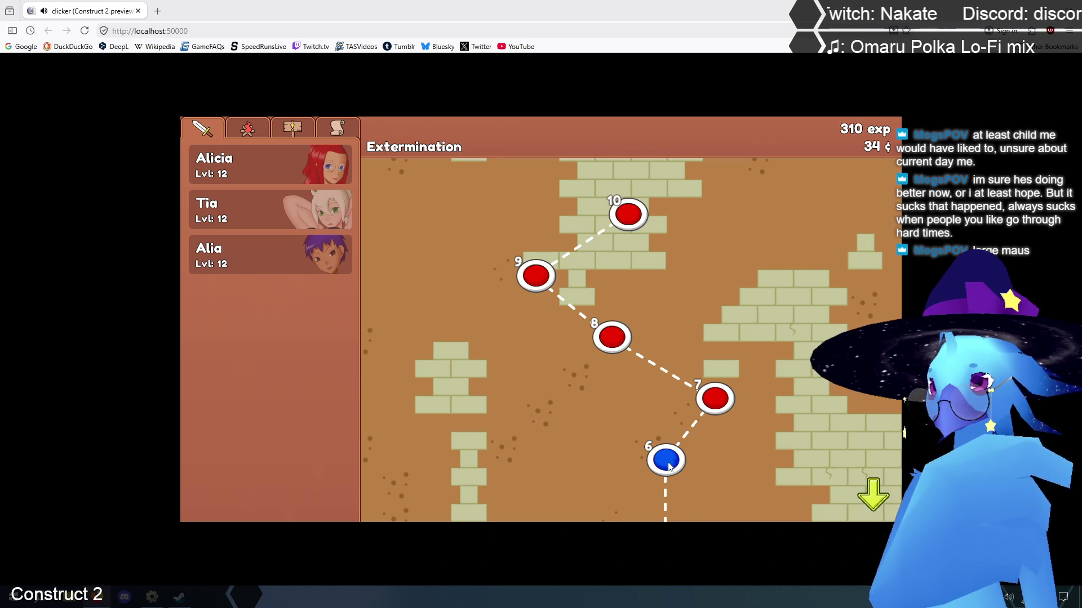
Win the rat battles at Extermination stages 6, 7 and 8
{"action": "left_click", "coordinate": [668, 464]}
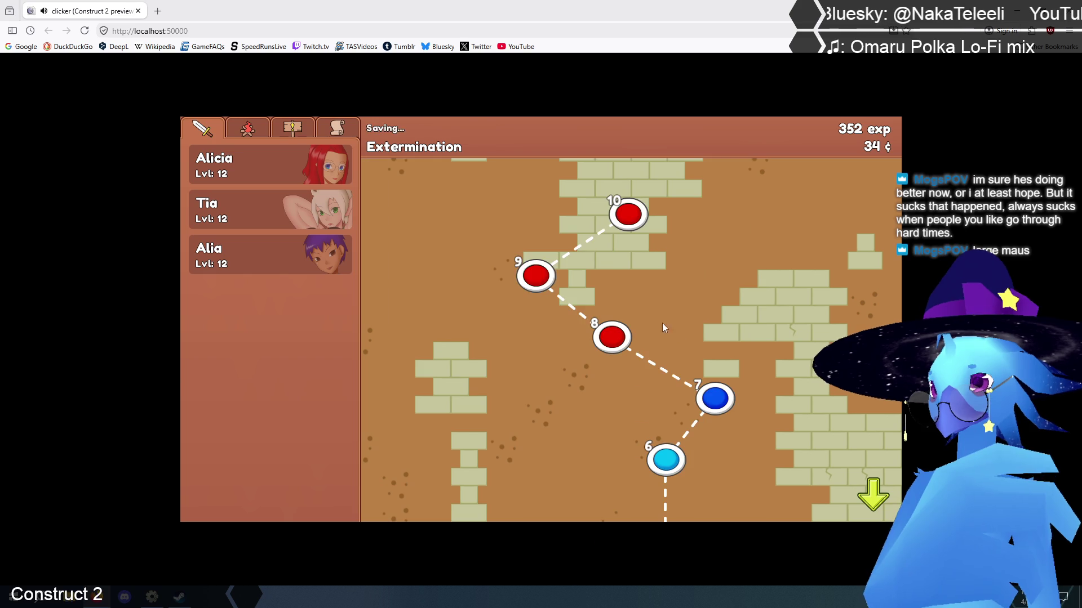
{"action": "left_click", "coordinate": [717, 401]}
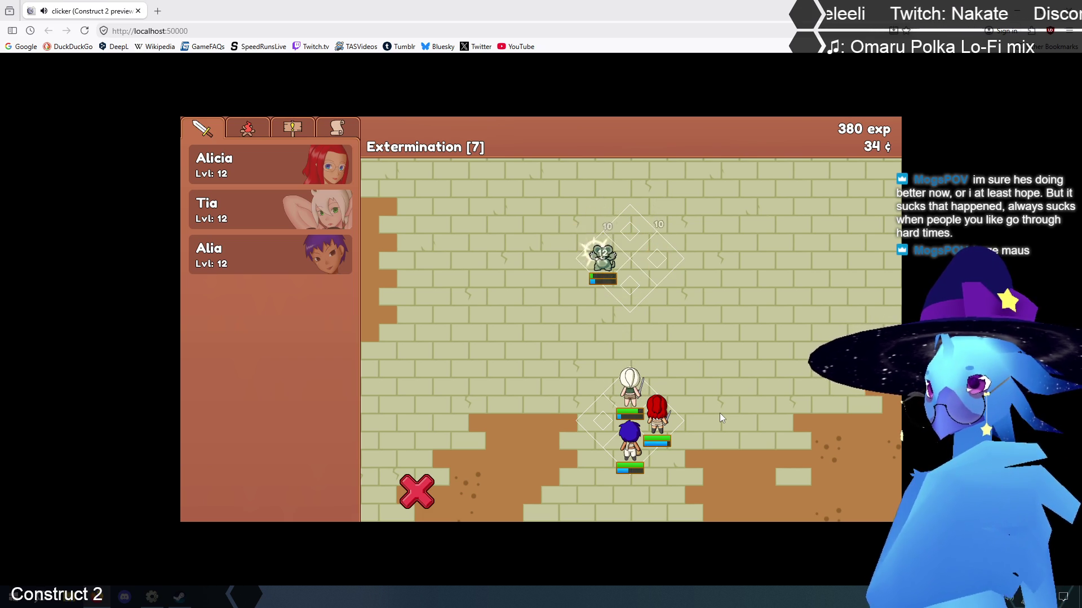
{"action": "left_click", "coordinate": [675, 340]}
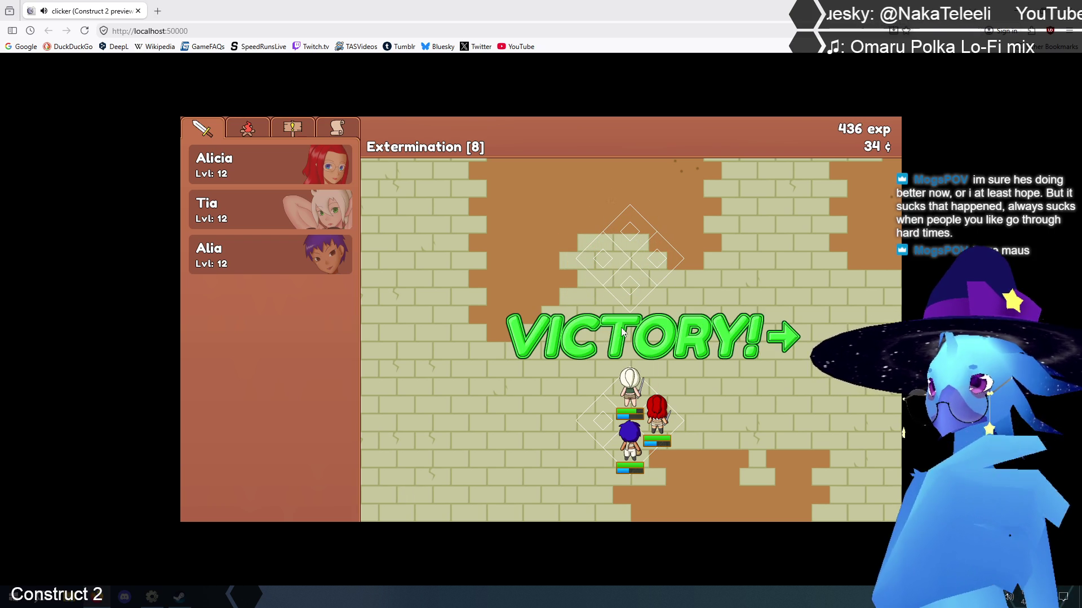
{"action": "left_click", "coordinate": [636, 340]}
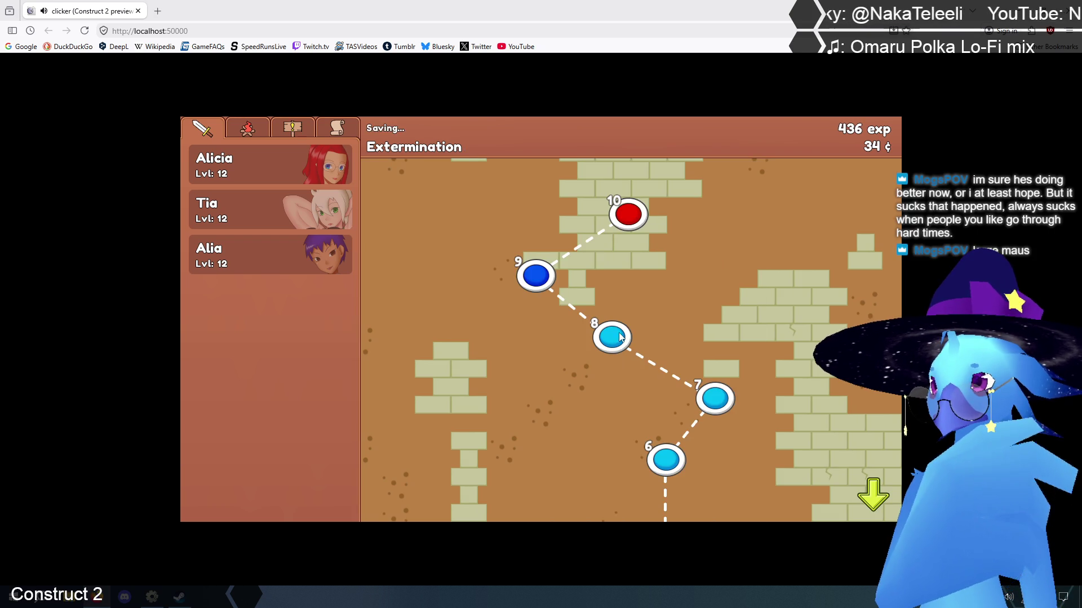
Level Tia and Alicia each up to 13
{"action": "left_click", "coordinate": [283, 226]}
{"action": "left_click", "coordinate": [439, 345]}
{"action": "left_click", "coordinate": [475, 156]}
{"action": "left_click", "coordinate": [276, 184]}
{"action": "left_click", "coordinate": [450, 345]}
{"action": "left_click", "coordinate": [469, 158]}
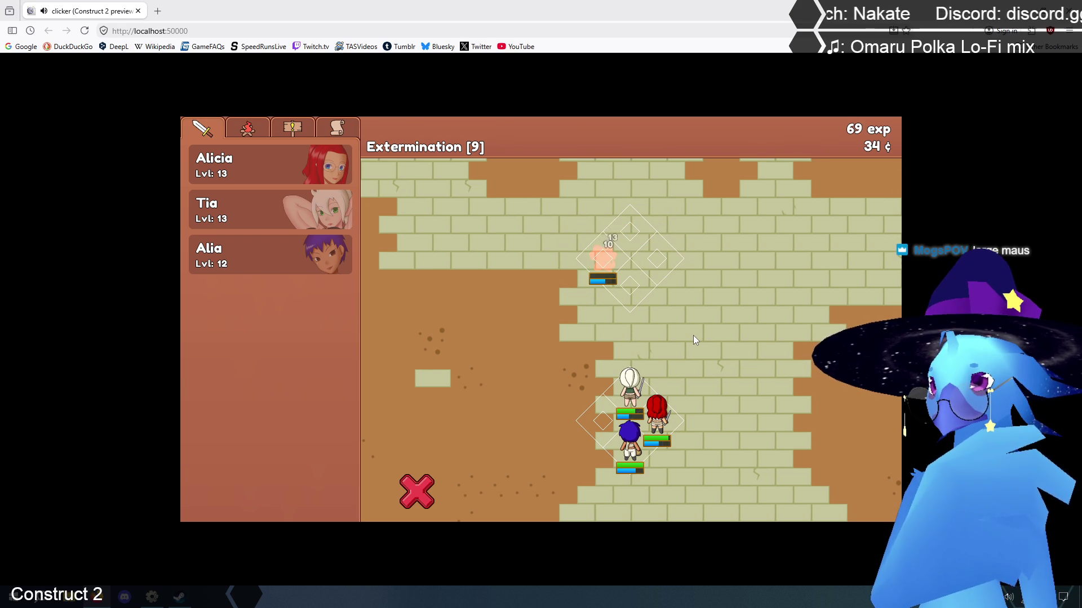
Win stages 9 and 10, start stage 11, then switch to the Construct 2 editor
{"action": "left_click", "coordinate": [678, 332]}
{"action": "left_click", "coordinate": [624, 217]}
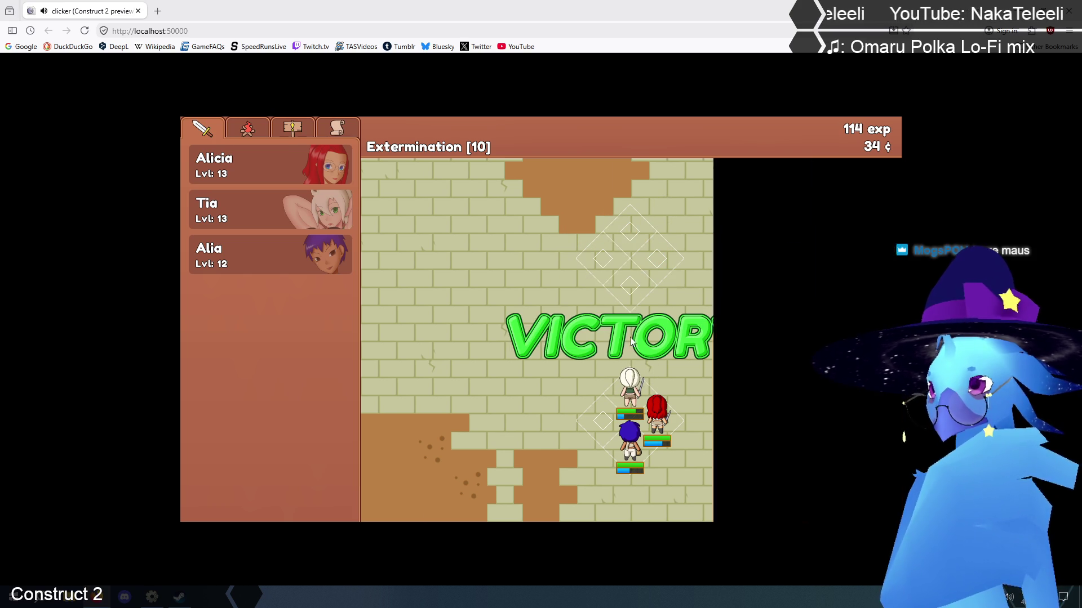
{"action": "left_click", "coordinate": [873, 216]}
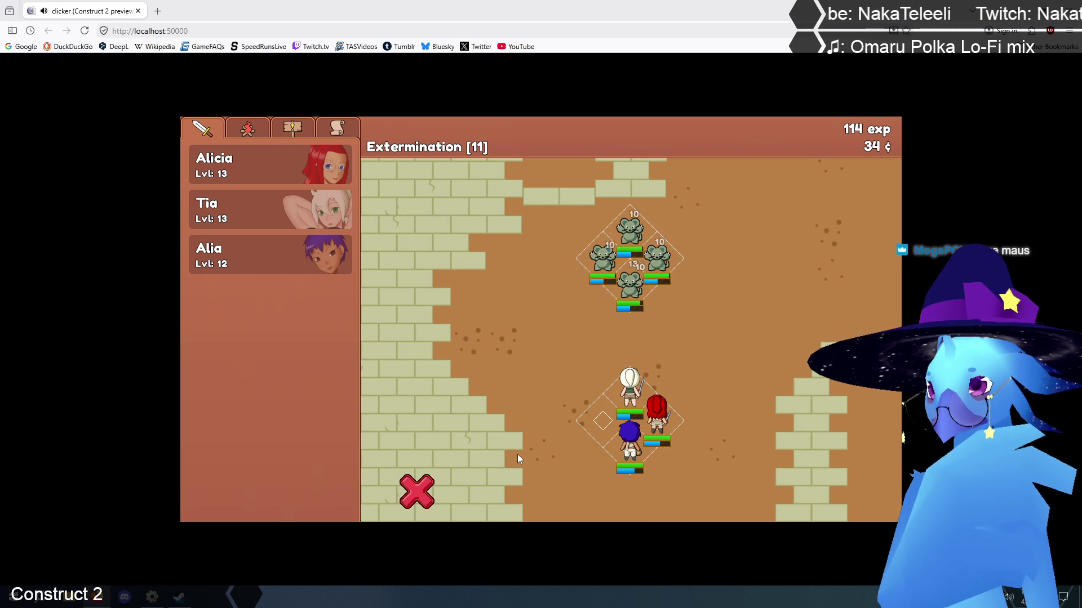
{"action": "left_click", "coordinate": [154, 598]}
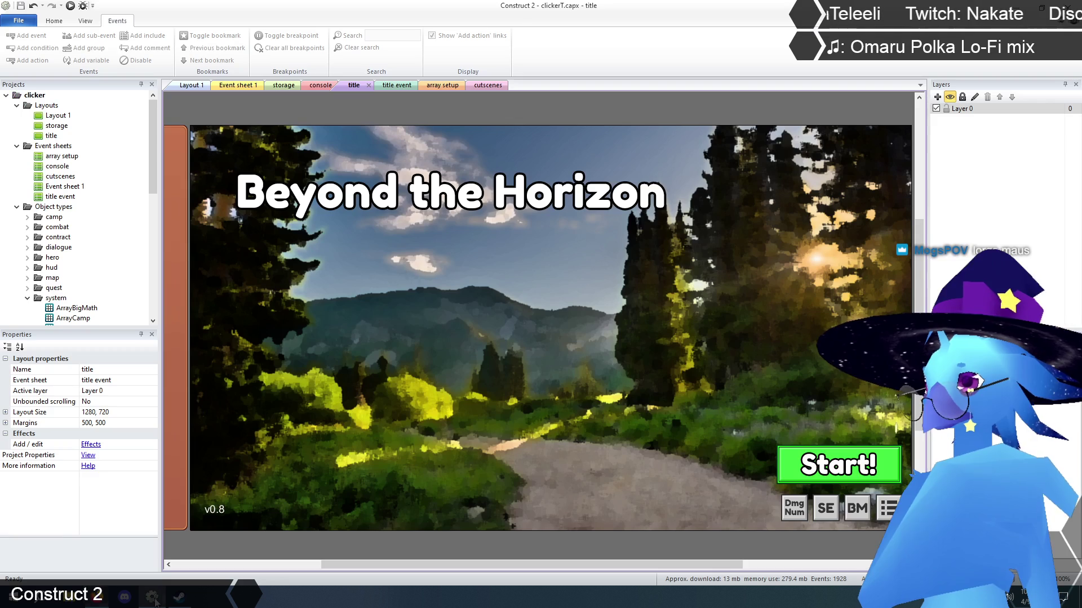
Review Event sheet 1 from the top, then return to the stage 11 battle preview
{"action": "left_click", "coordinate": [234, 86]}
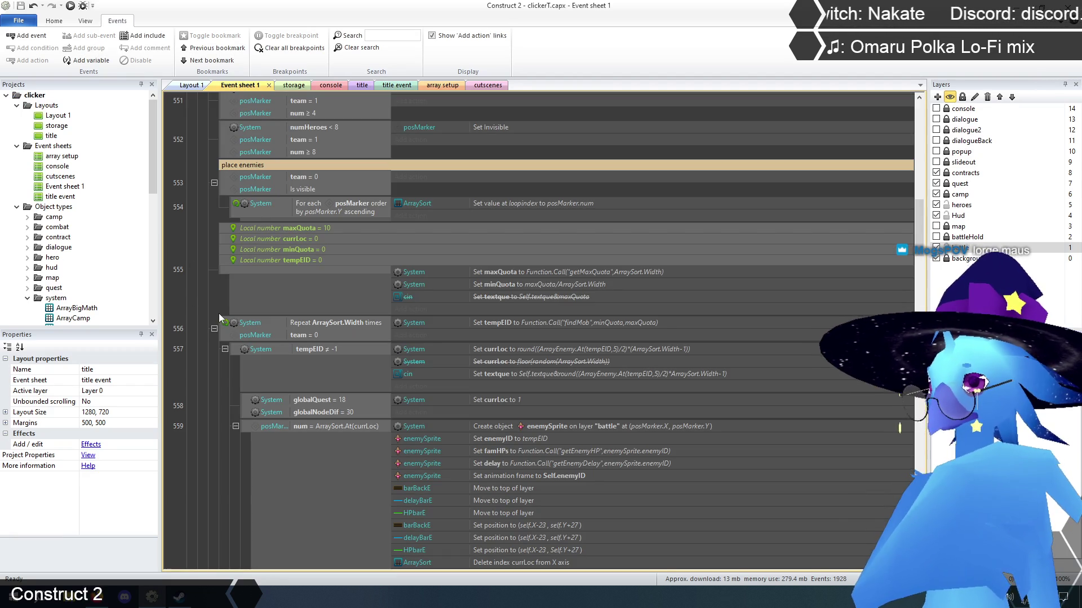
{"action": "left_click_drag", "start_coordinate": [916, 221], "coordinate": [917, 132]}
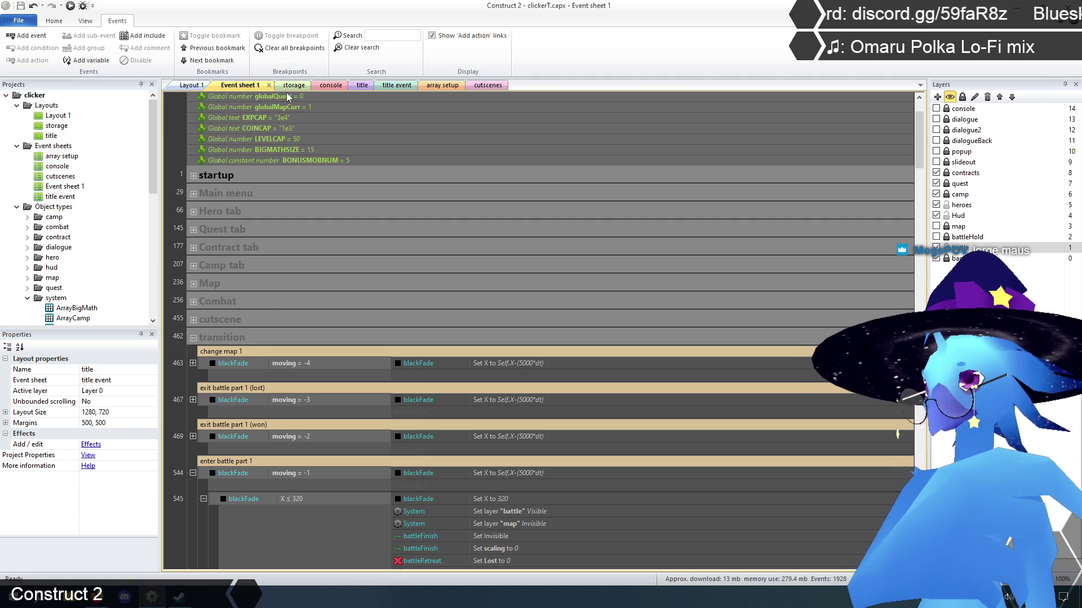
{"action": "key", "text": "alt+Tab"}
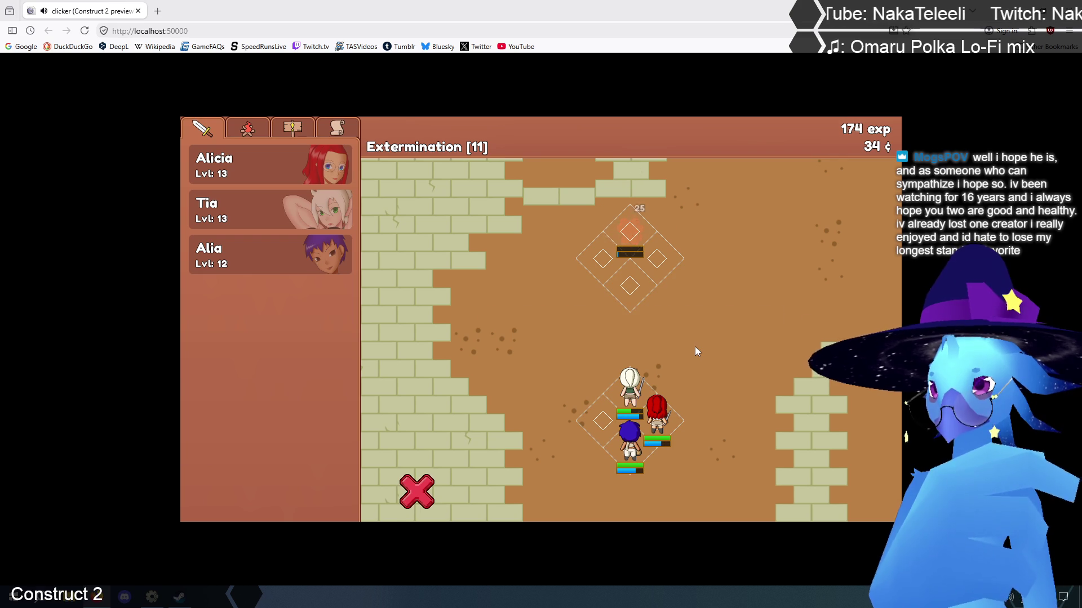
Win Extermination stages 12, 13 and 14, raising exp to 366
{"action": "left_click", "coordinate": [672, 339]}
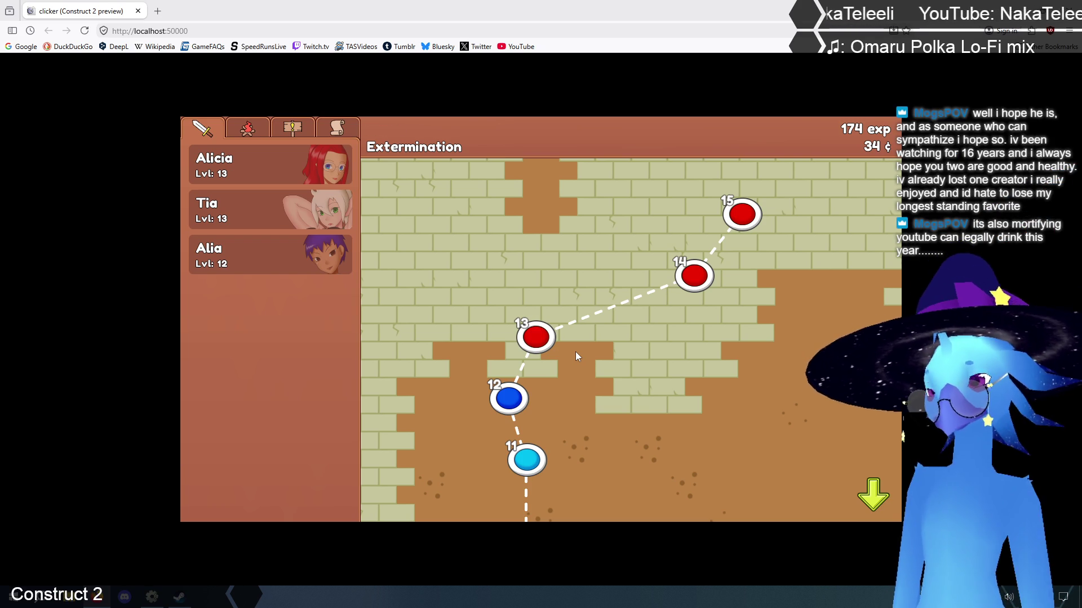
{"action": "left_click", "coordinate": [507, 403]}
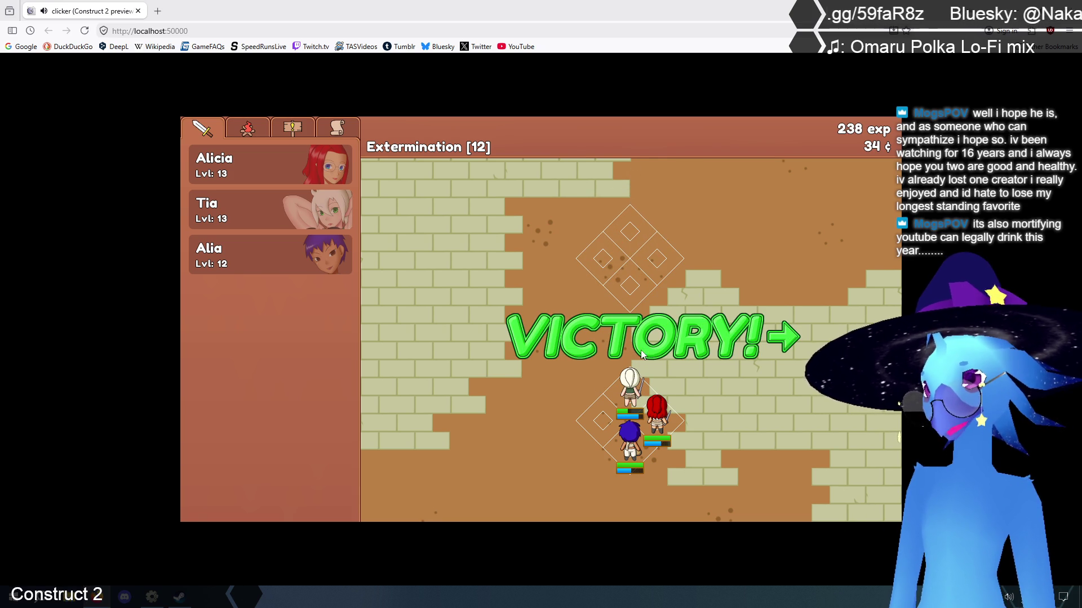
{"action": "left_click", "coordinate": [542, 335]}
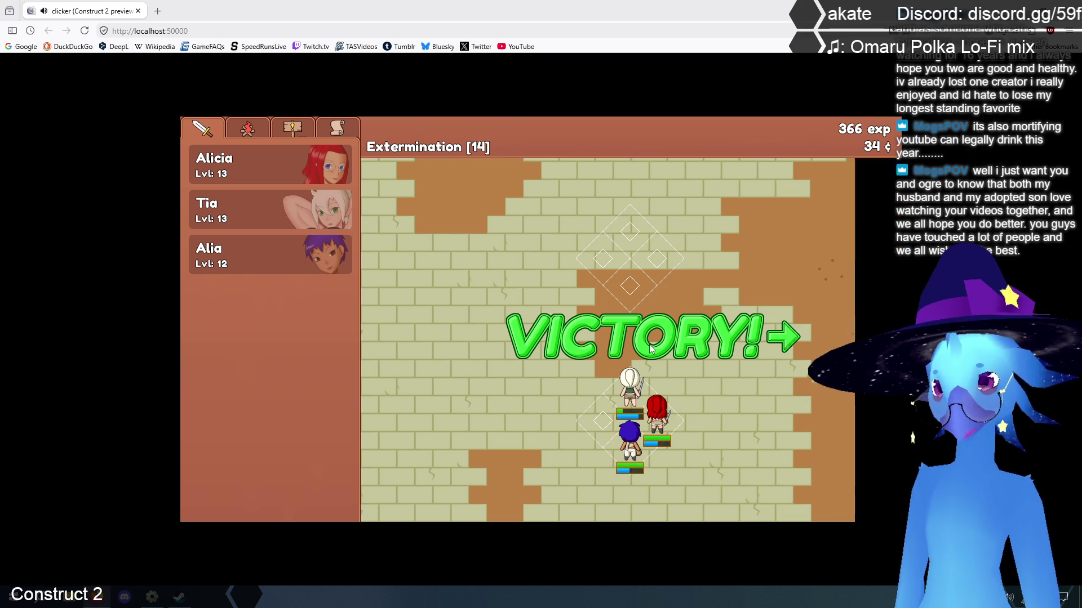
{"action": "left_click", "coordinate": [651, 349]}
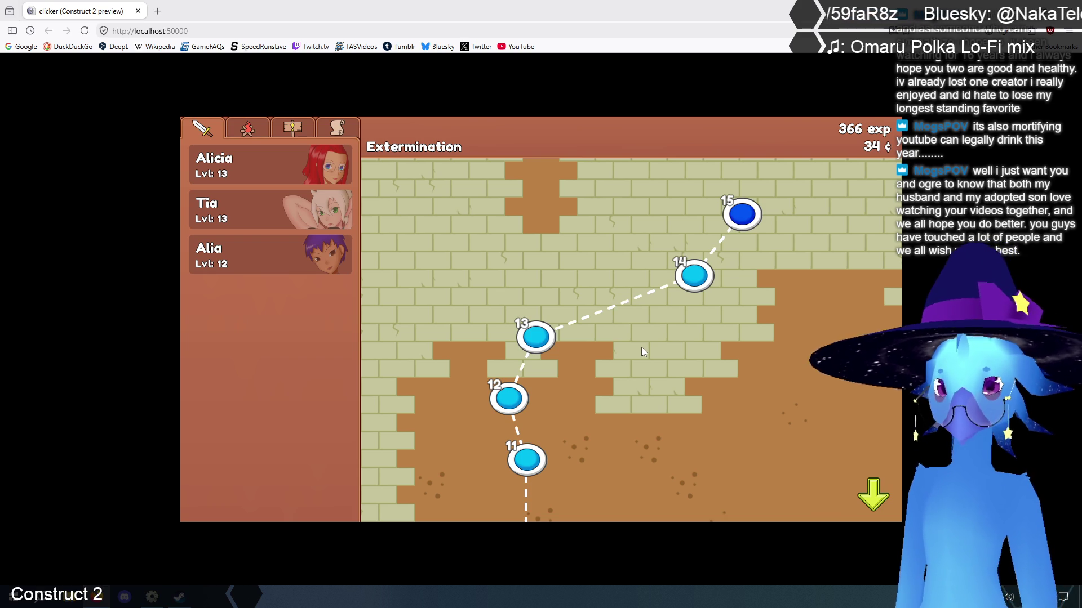
Win the final stage 15 battle, returning to the Main map with 432 exp and 134 coins
{"action": "left_click", "coordinate": [742, 216]}
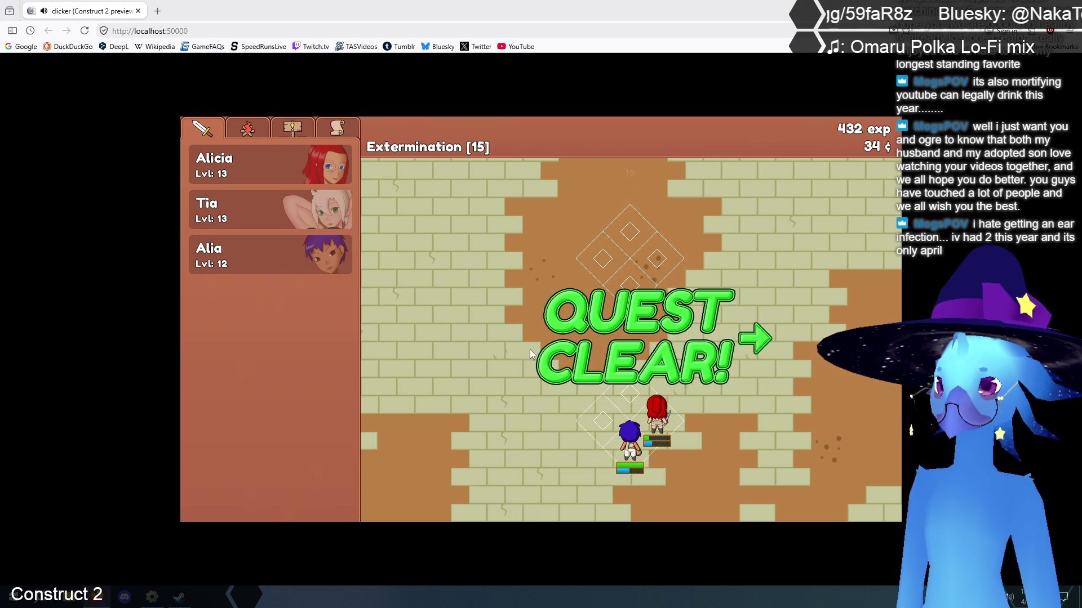
Max the sacks-and-barrel upgrade to level 5, raise the campfire to level 2, and reopen Extermination
{"action": "left_click", "coordinate": [287, 131]}
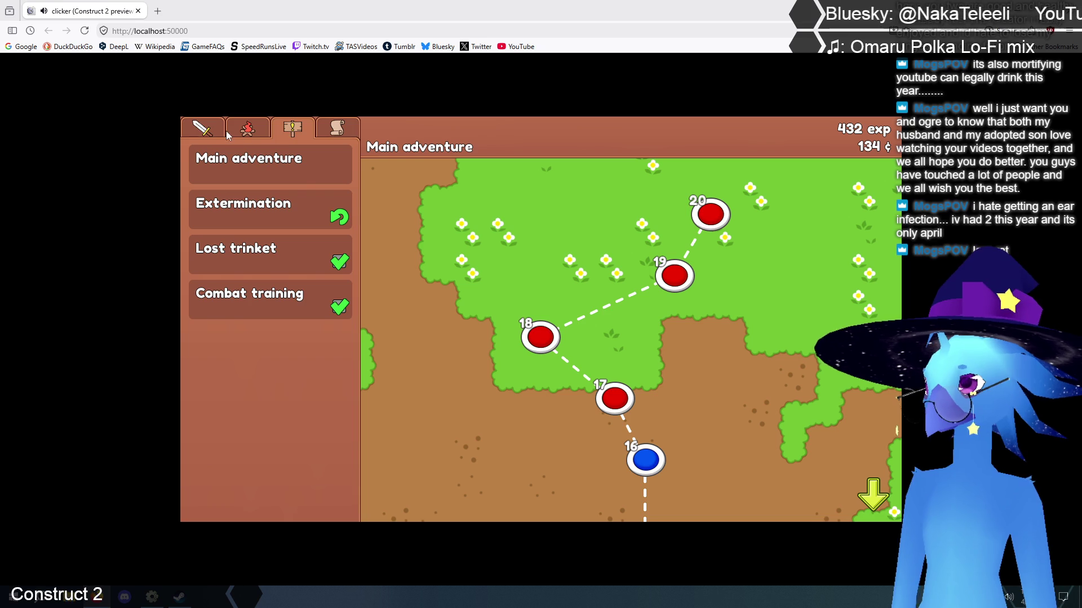
{"action": "left_click", "coordinate": [204, 132]}
{"action": "left_click", "coordinate": [254, 133]}
{"action": "left_click", "coordinate": [284, 460]}
{"action": "left_click", "coordinate": [284, 460]}
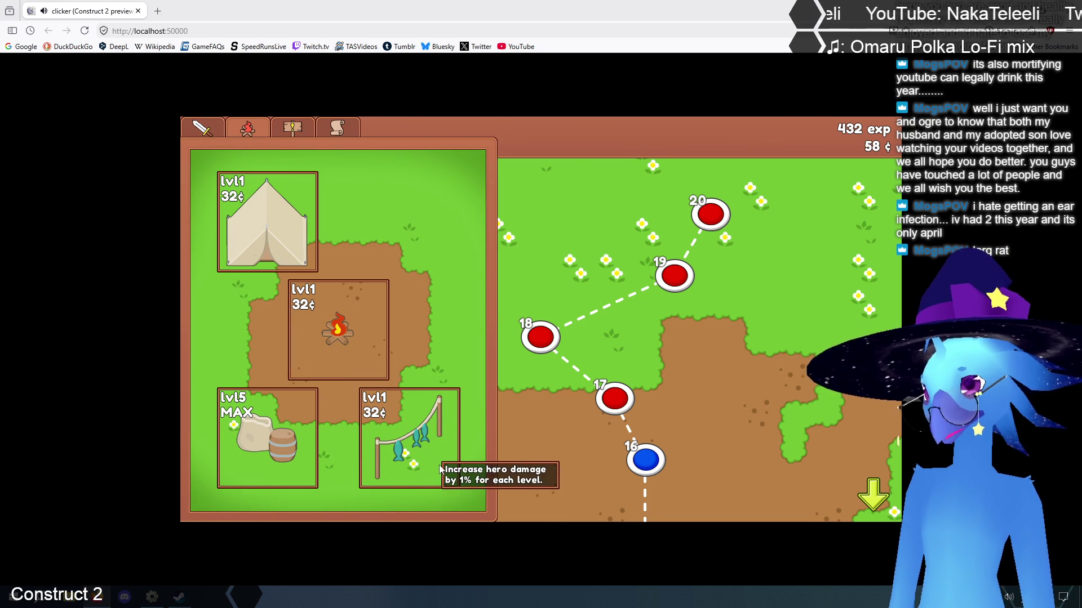
{"action": "left_click", "coordinate": [343, 336]}
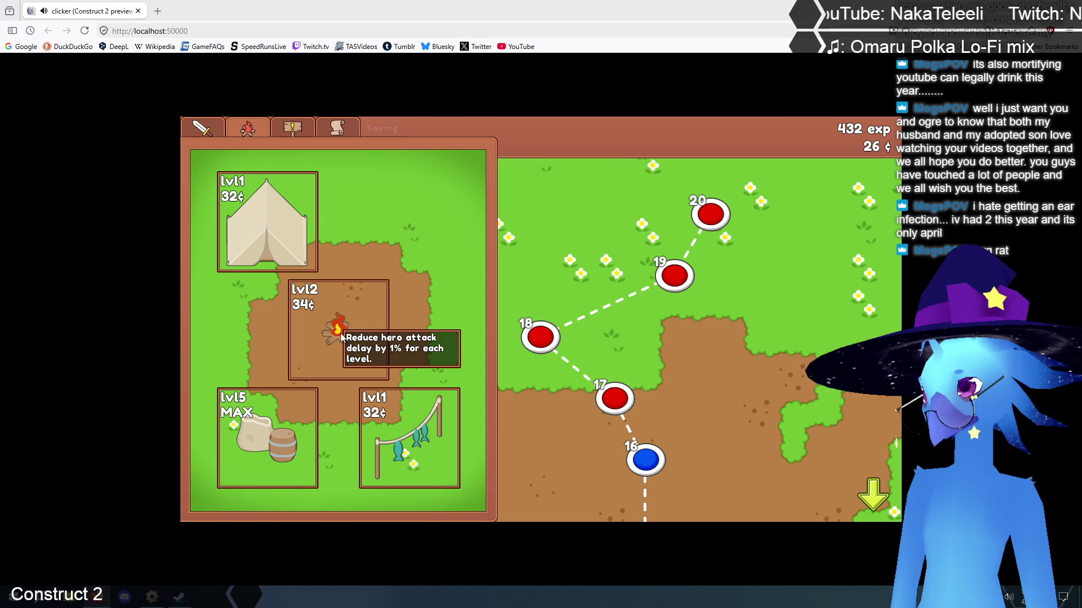
{"action": "left_click", "coordinate": [298, 133]}
{"action": "left_click", "coordinate": [305, 273]}
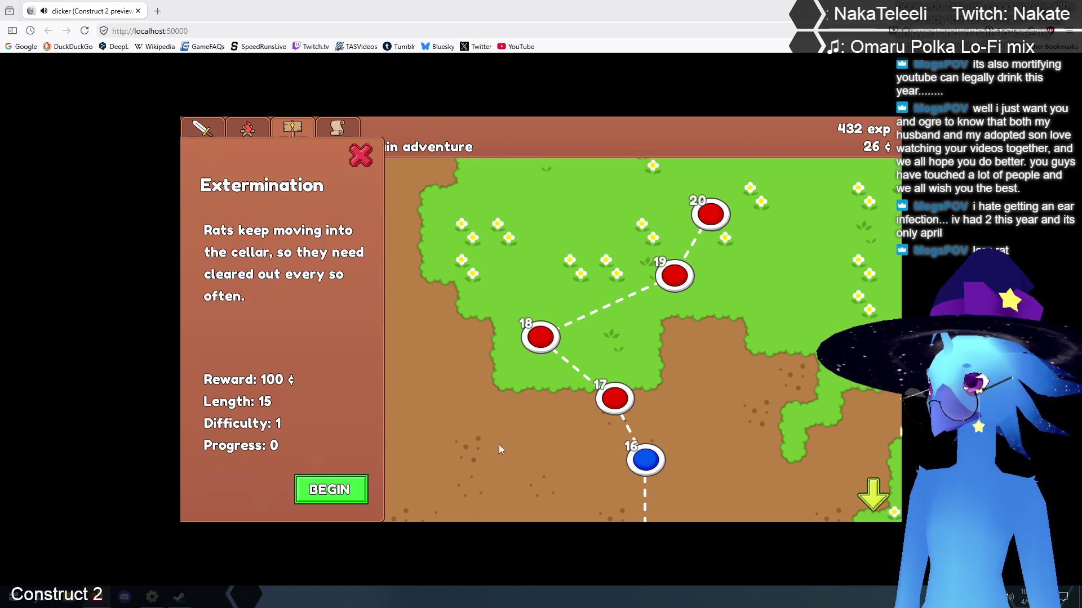
Restart Extermination, clear stages 1 and 2, and show the hero list during stage 3
{"action": "left_click", "coordinate": [330, 490]}
{"action": "left_click", "coordinate": [602, 471]}
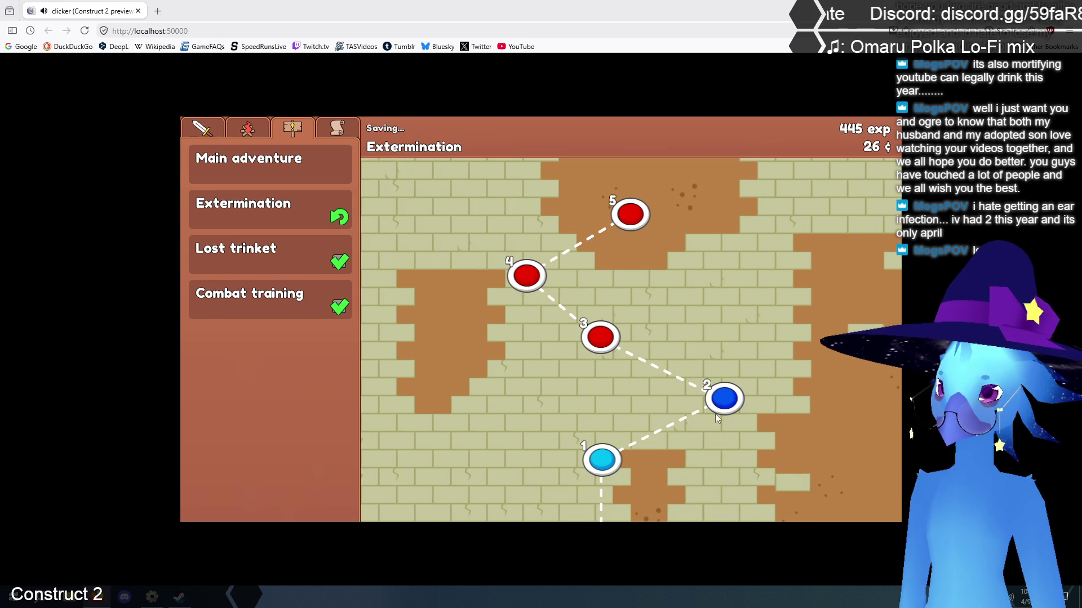
{"action": "left_click", "coordinate": [718, 403]}
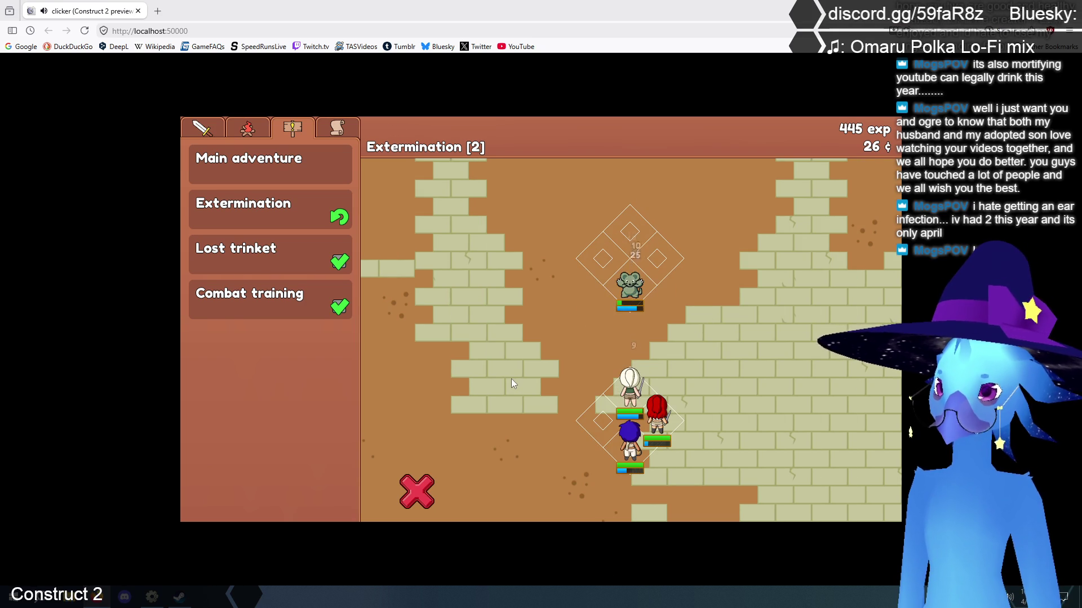
{"action": "left_click", "coordinate": [599, 338]}
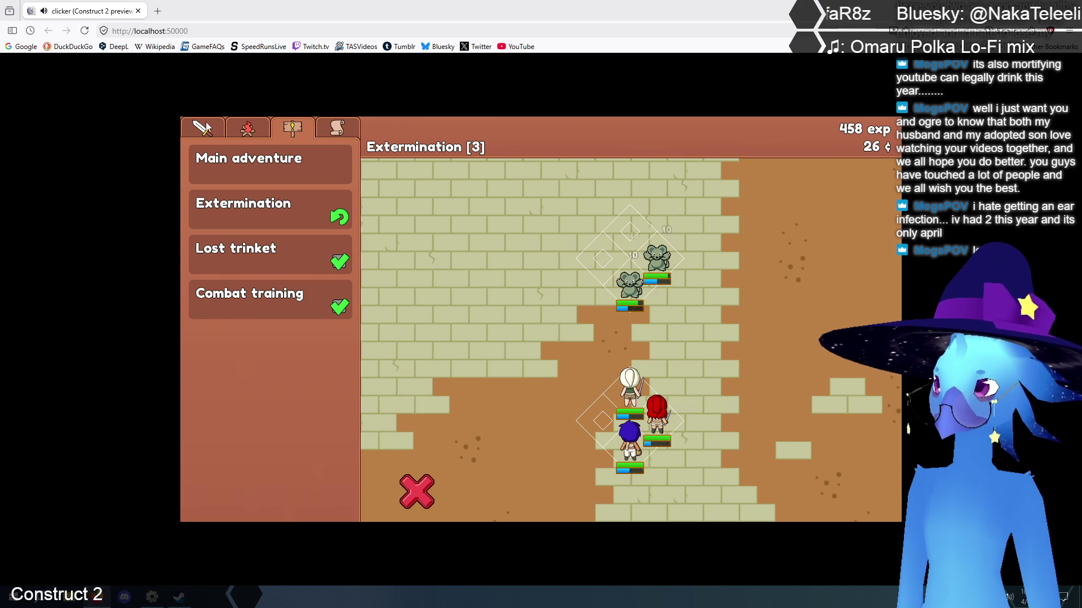
{"action": "left_click", "coordinate": [201, 129]}
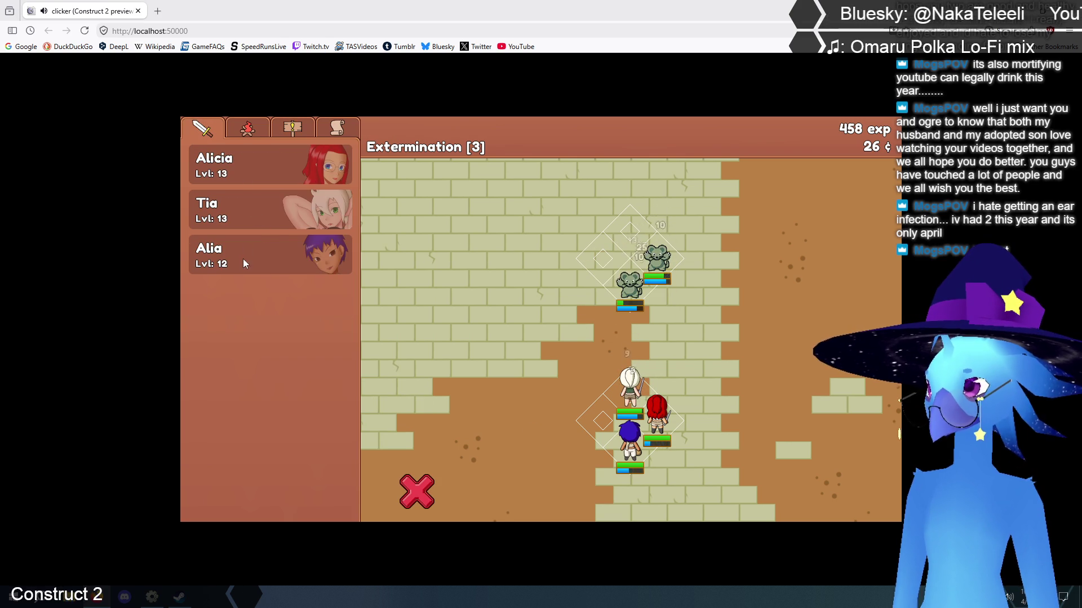
Level Alia up to 13 and Tia up to 14
{"action": "left_click", "coordinate": [242, 258]}
{"action": "left_click", "coordinate": [448, 346]}
{"action": "left_click", "coordinate": [475, 158]}
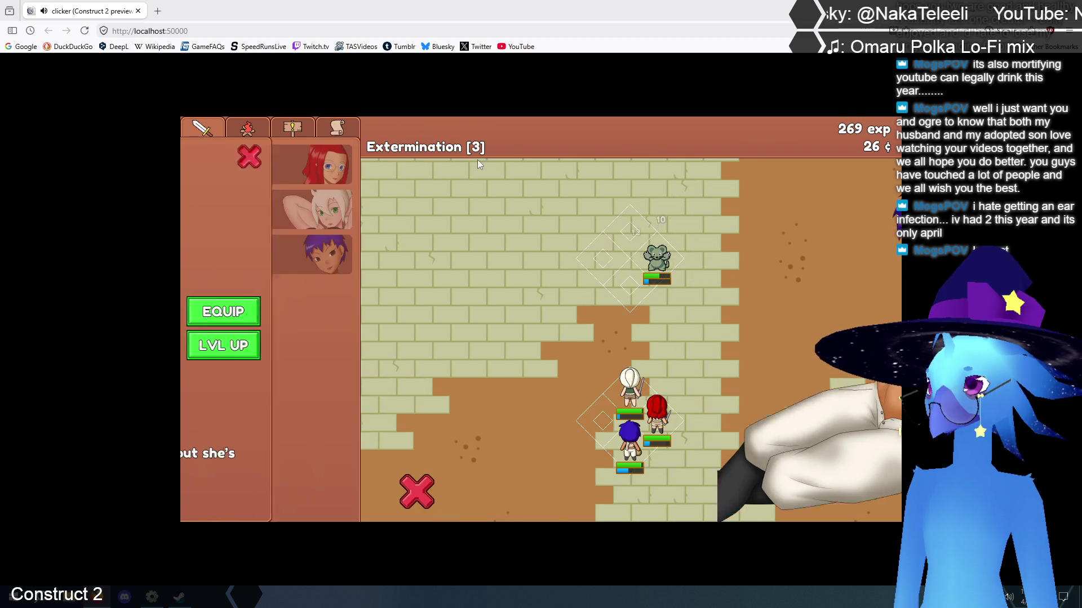
{"action": "left_click", "coordinate": [239, 207]}
{"action": "left_click", "coordinate": [448, 345]}
{"action": "left_click", "coordinate": [475, 158]}
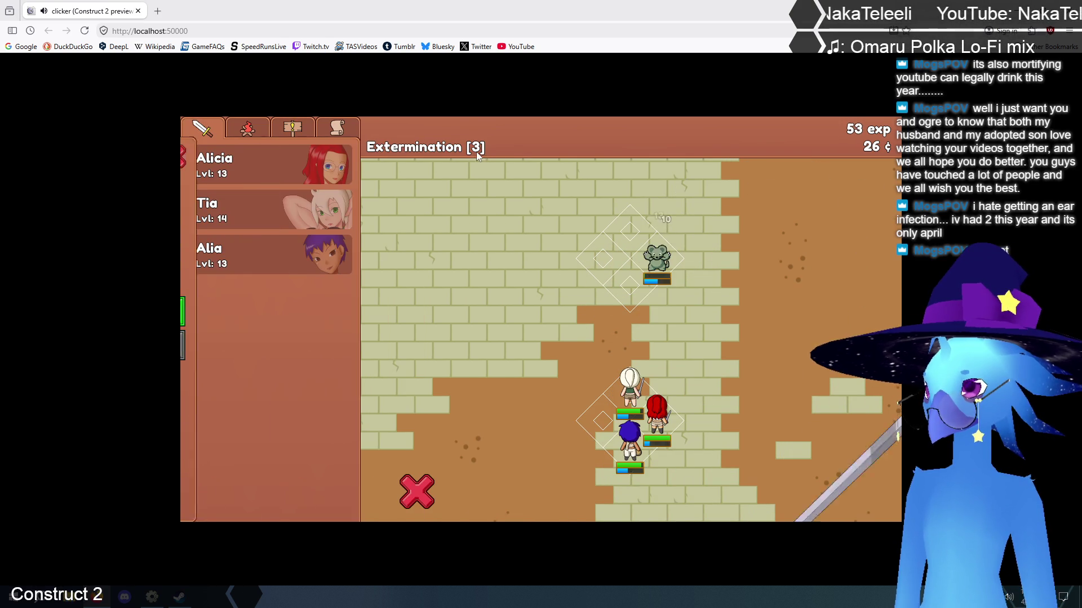
Win Extermination stages 4 through 6 and start stage 7
{"action": "left_click", "coordinate": [647, 342]}
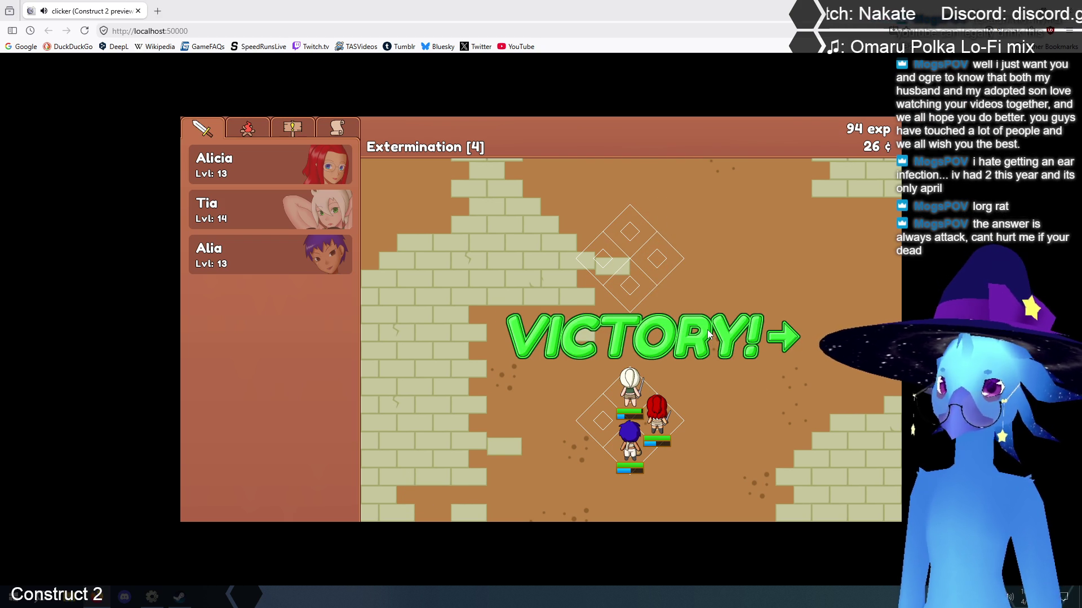
{"action": "left_click", "coordinate": [708, 332]}
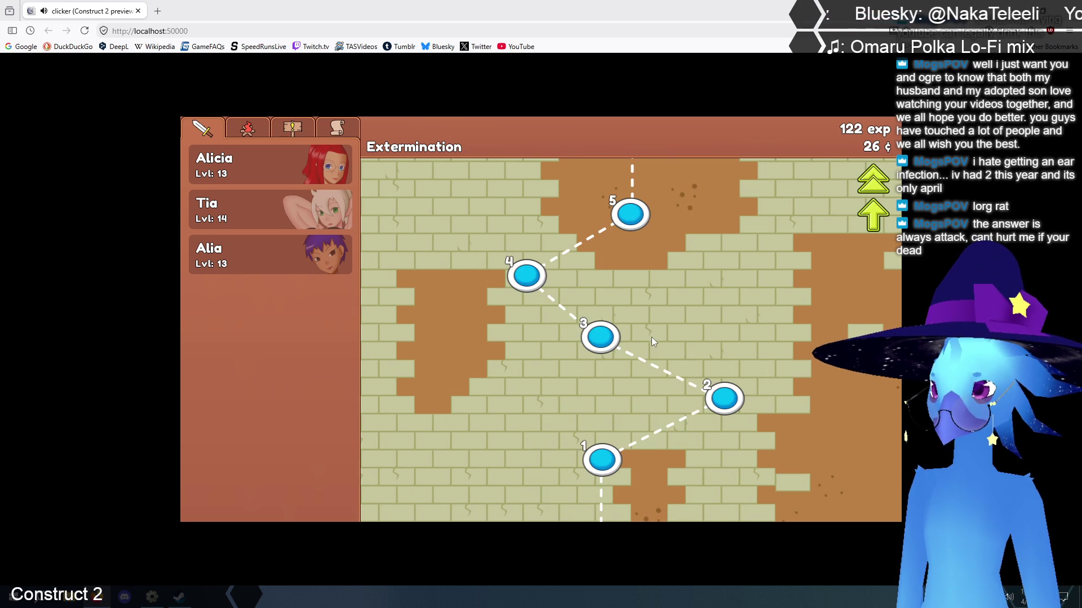
{"action": "left_click", "coordinate": [857, 218]}
{"action": "left_click", "coordinate": [598, 463]}
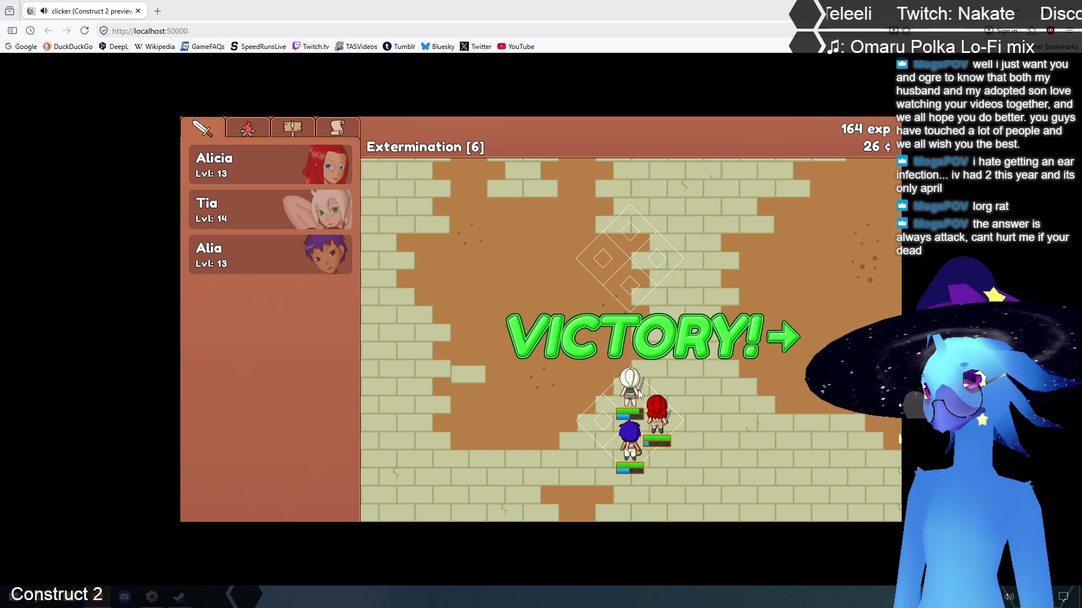
{"action": "left_click", "coordinate": [599, 335]}
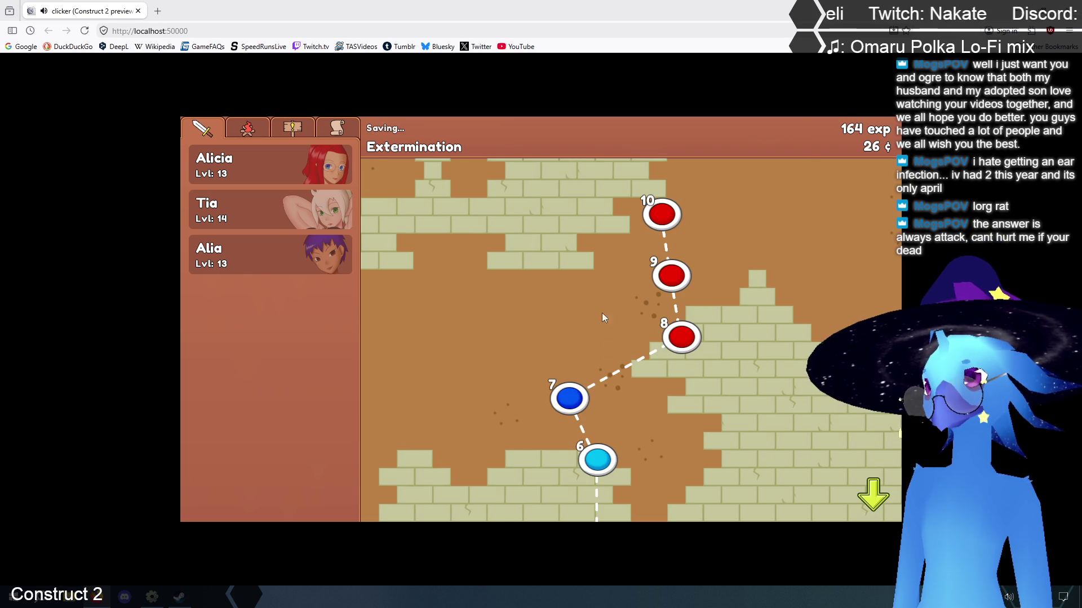
{"action": "left_click", "coordinate": [566, 395]}
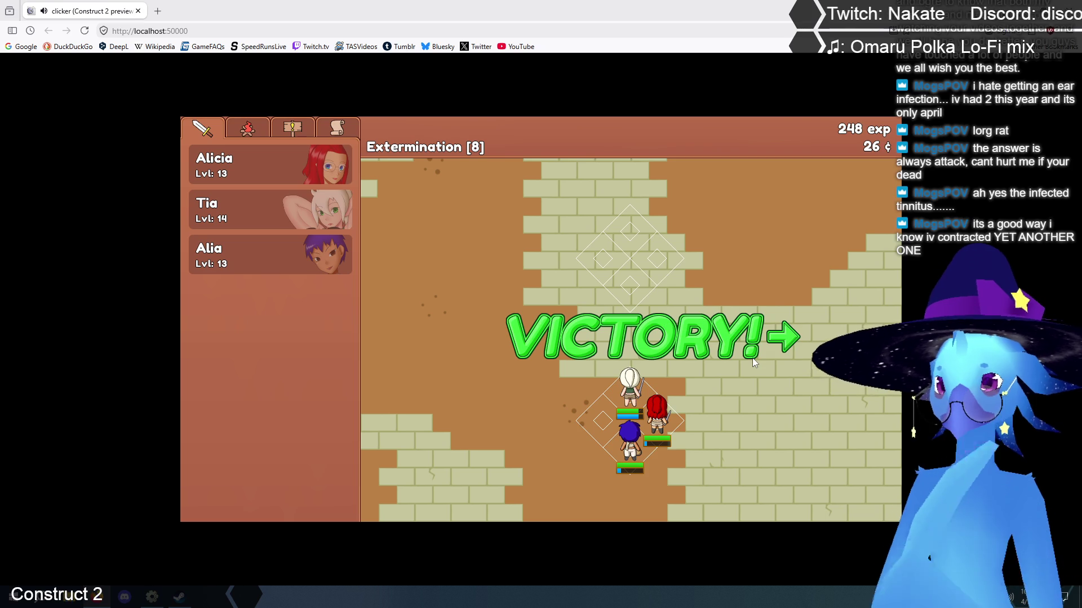
Win stages 8 through 10 and start Extermination stage 11
{"action": "left_click", "coordinate": [752, 357]}
{"action": "left_click", "coordinate": [673, 282]}
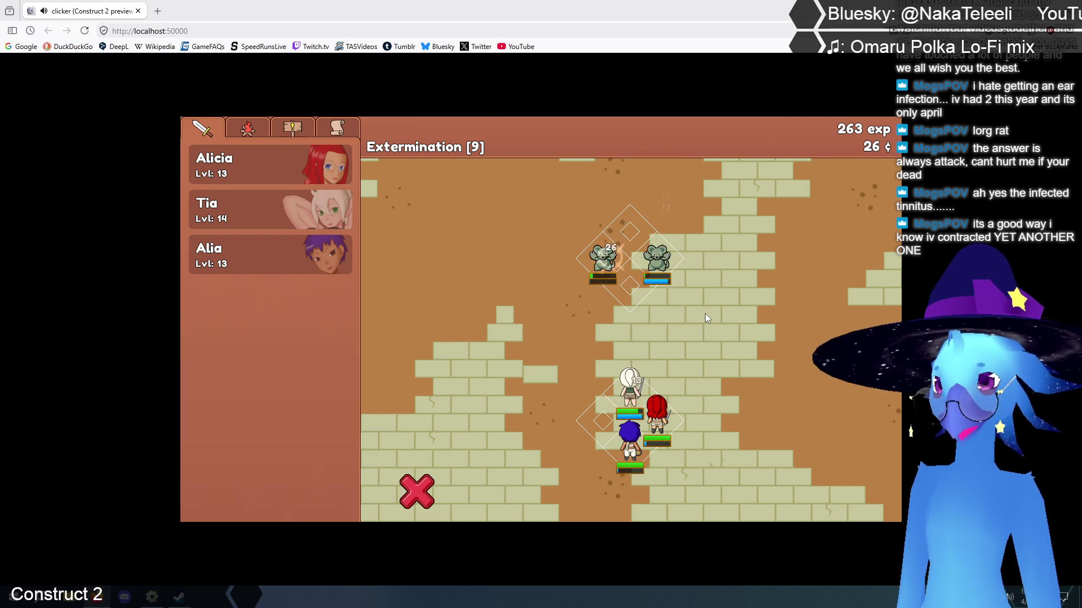
{"action": "left_click", "coordinate": [667, 338]}
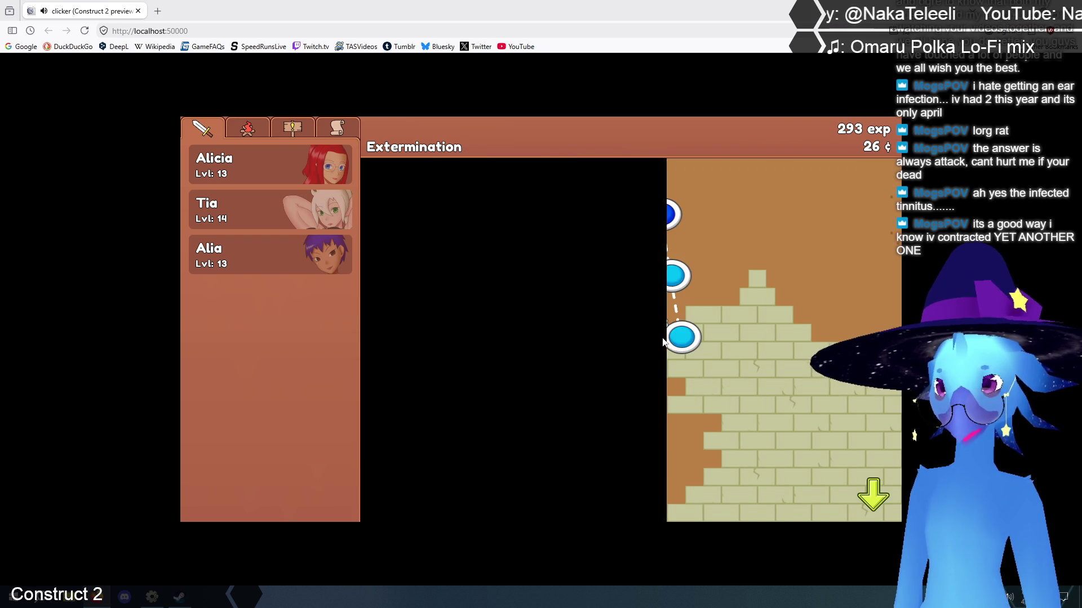
{"action": "left_click", "coordinate": [667, 216]}
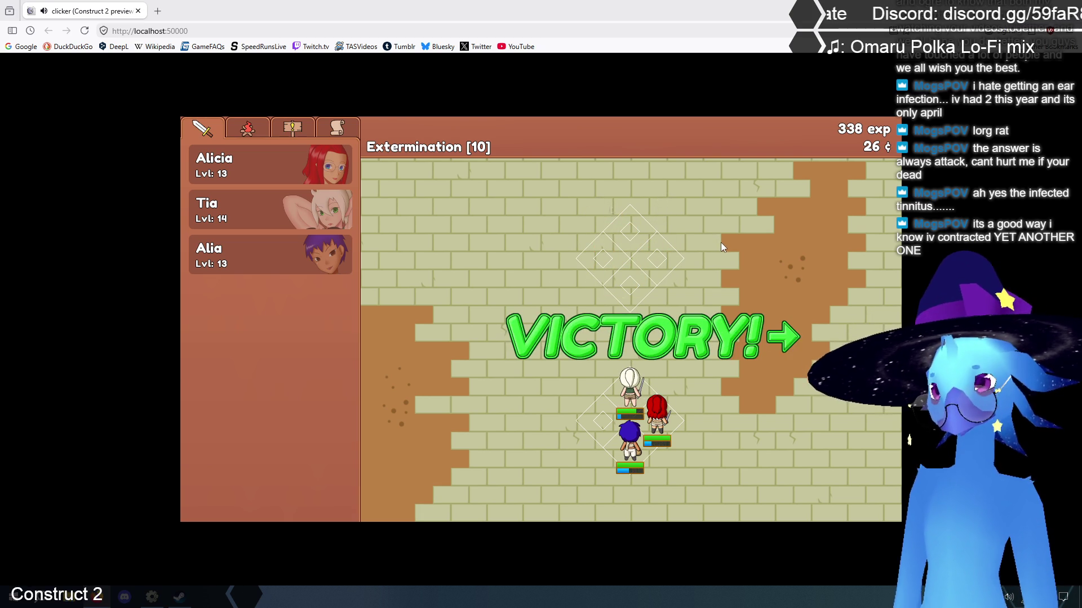
{"action": "left_click", "coordinate": [874, 217]}
{"action": "left_click", "coordinate": [646, 457]}
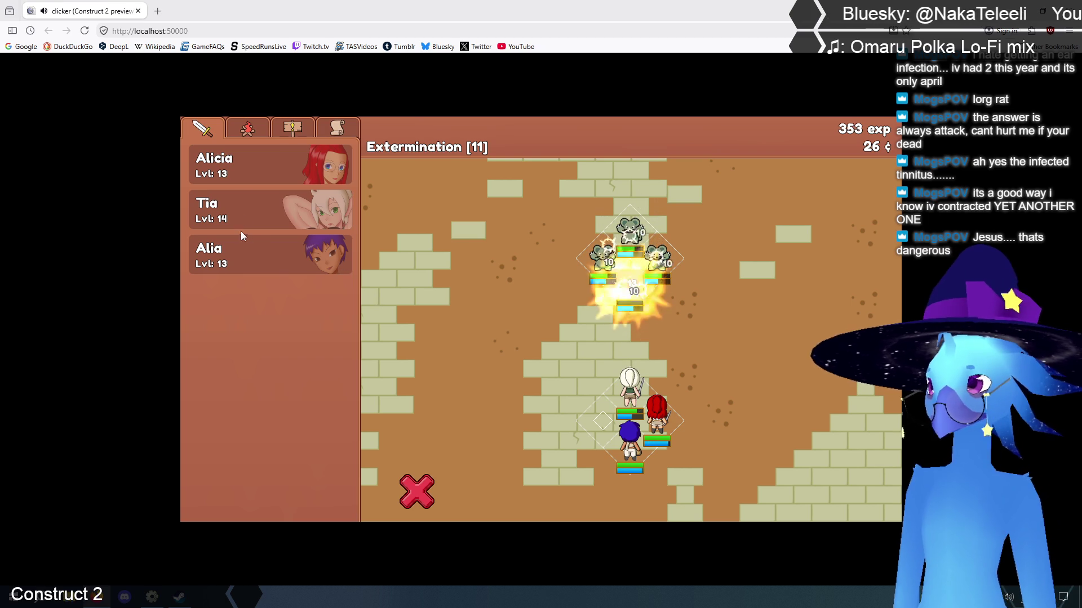
Raise Alicia to level 14, leaving 182 exp
{"action": "left_click", "coordinate": [254, 164]}
{"action": "left_click", "coordinate": [447, 343]}
{"action": "left_click", "coordinate": [473, 157]}
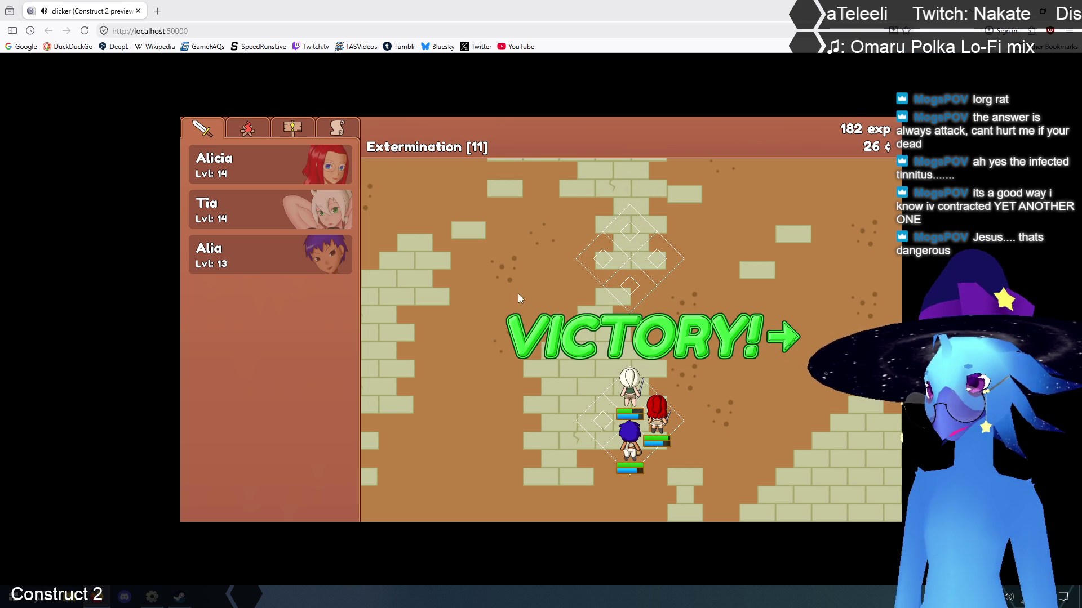
Win Extermination stages 11 through 15
{"action": "left_click", "coordinate": [578, 333]}
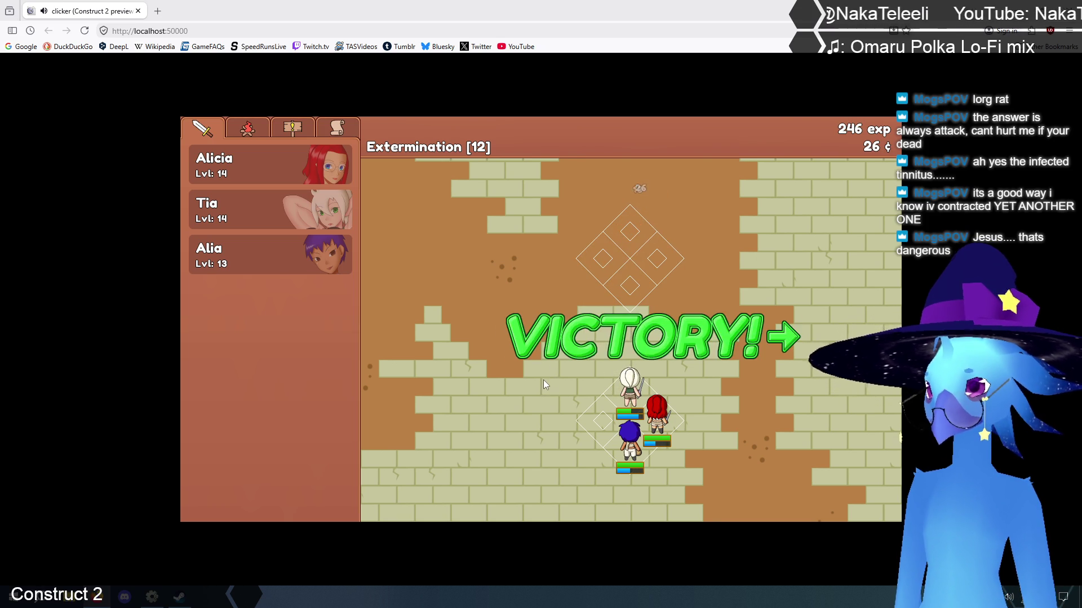
{"action": "left_click", "coordinate": [671, 350]}
{"action": "left_click", "coordinate": [724, 336]}
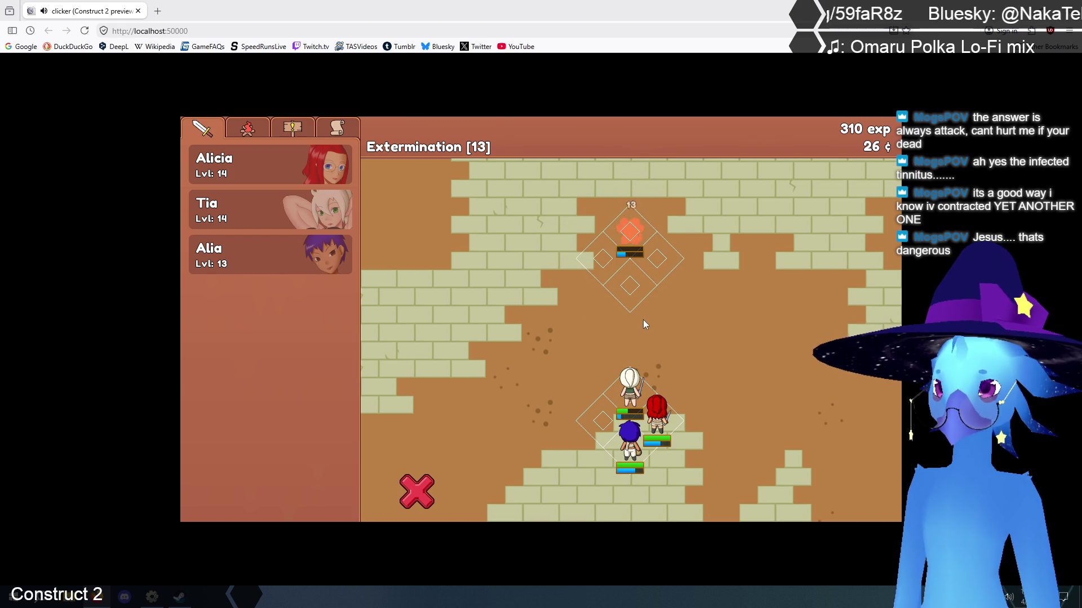
{"action": "left_click", "coordinate": [620, 273]}
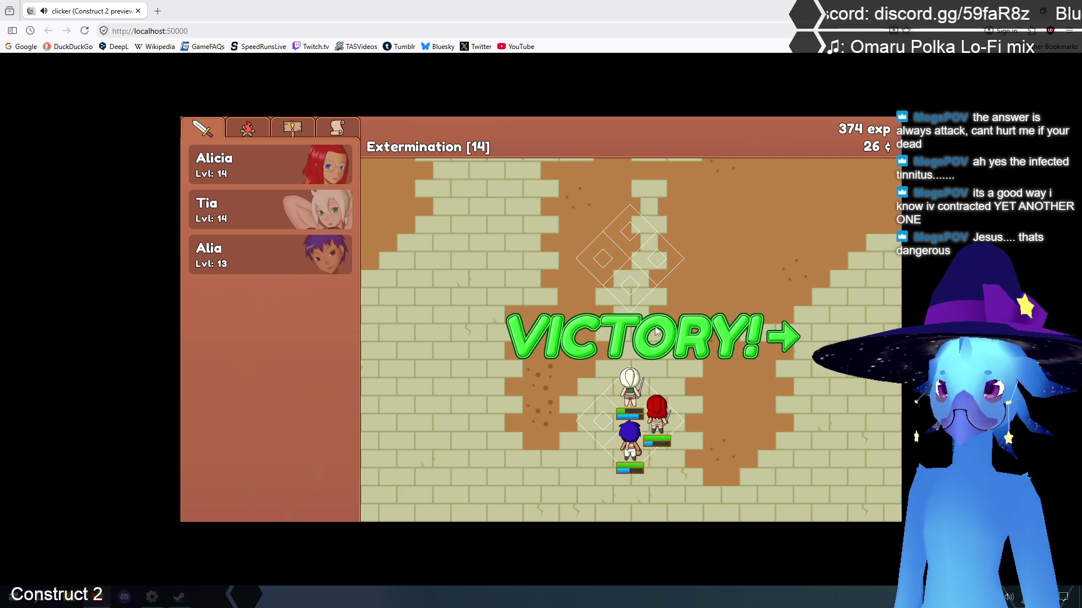
{"action": "left_click", "coordinate": [656, 329]}
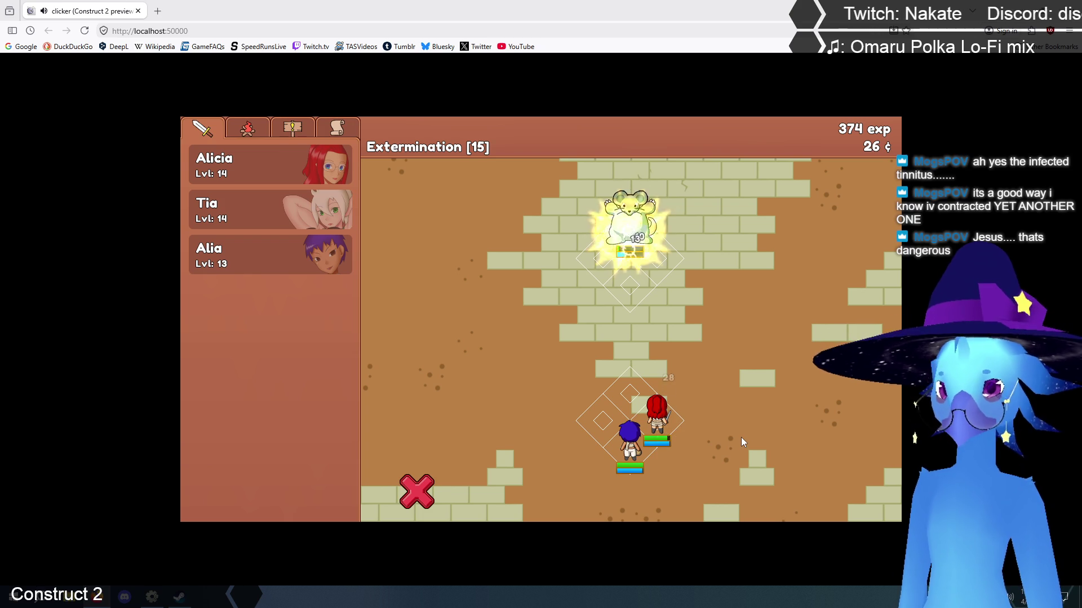
Raise Alia to level 14 and bring up the quest list
{"action": "left_click", "coordinate": [251, 262]}
{"action": "left_click", "coordinate": [445, 345]}
{"action": "left_click", "coordinate": [475, 153]}
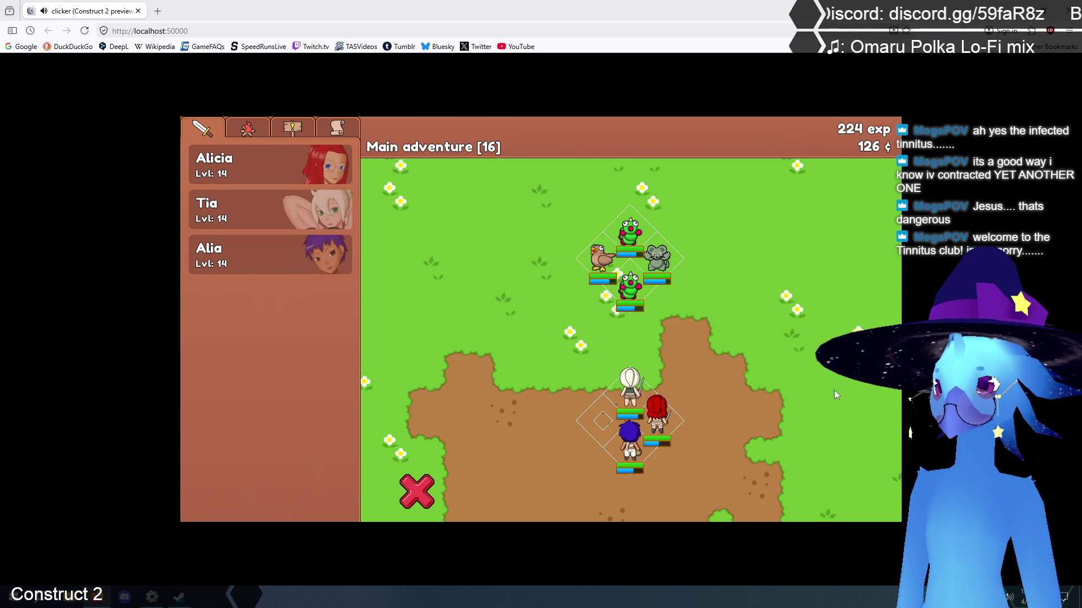
{"action": "left_click", "coordinate": [284, 132]}
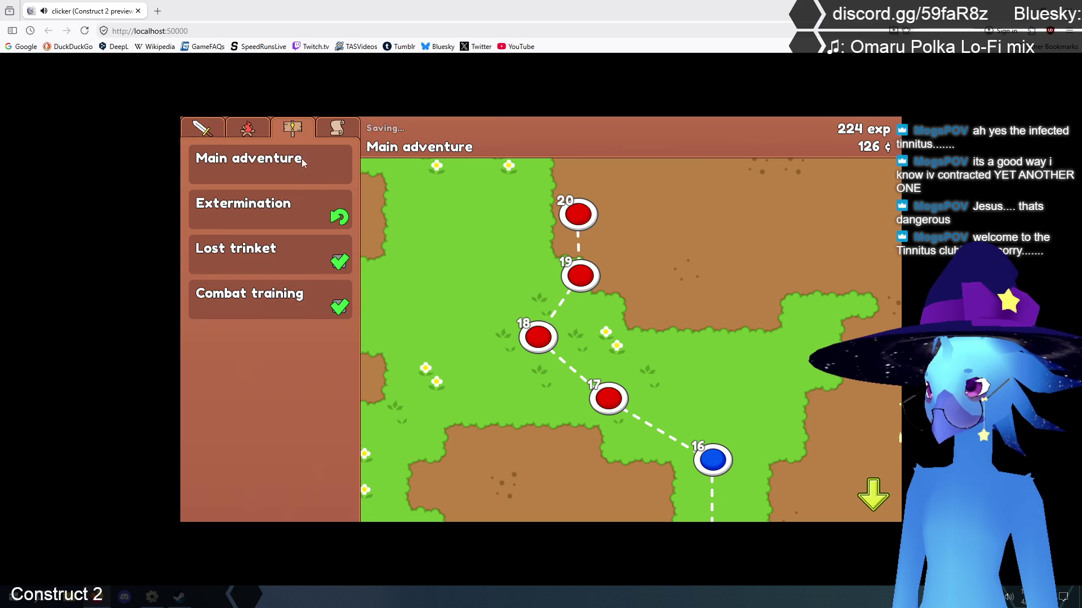
Restart Extermination and upgrade the campfire to level 5 MAX, leaving 16 ¢
{"action": "left_click", "coordinate": [257, 217]}
{"action": "left_click", "coordinate": [331, 489]}
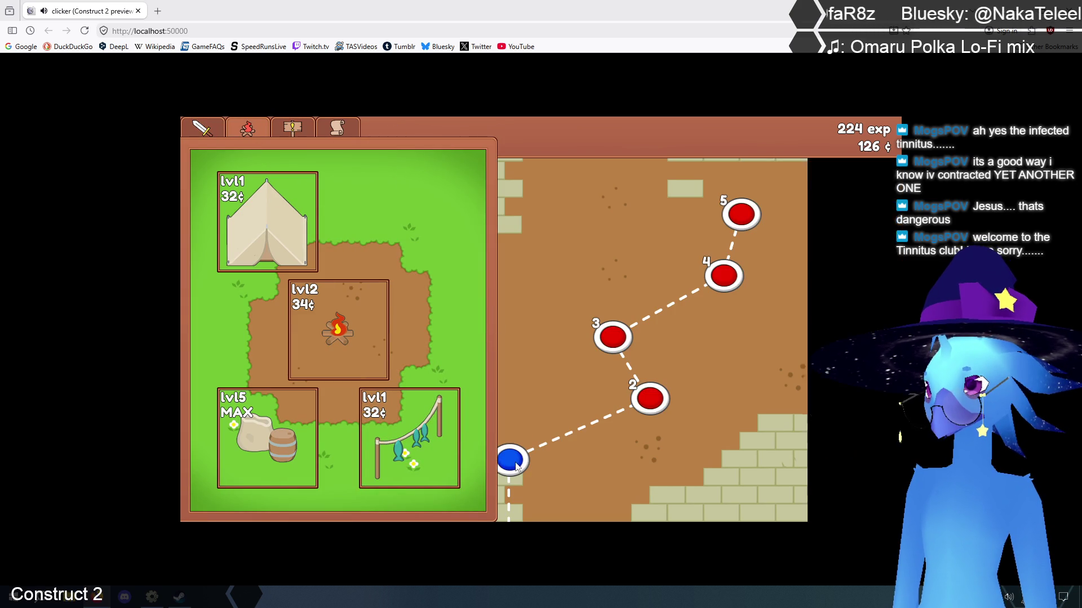
{"action": "mouse_move", "coordinate": [338, 305]}
{"action": "left_click", "coordinate": [335, 326]}
{"action": "left_click", "coordinate": [336, 327]}
{"action": "left_click", "coordinate": [336, 326]}
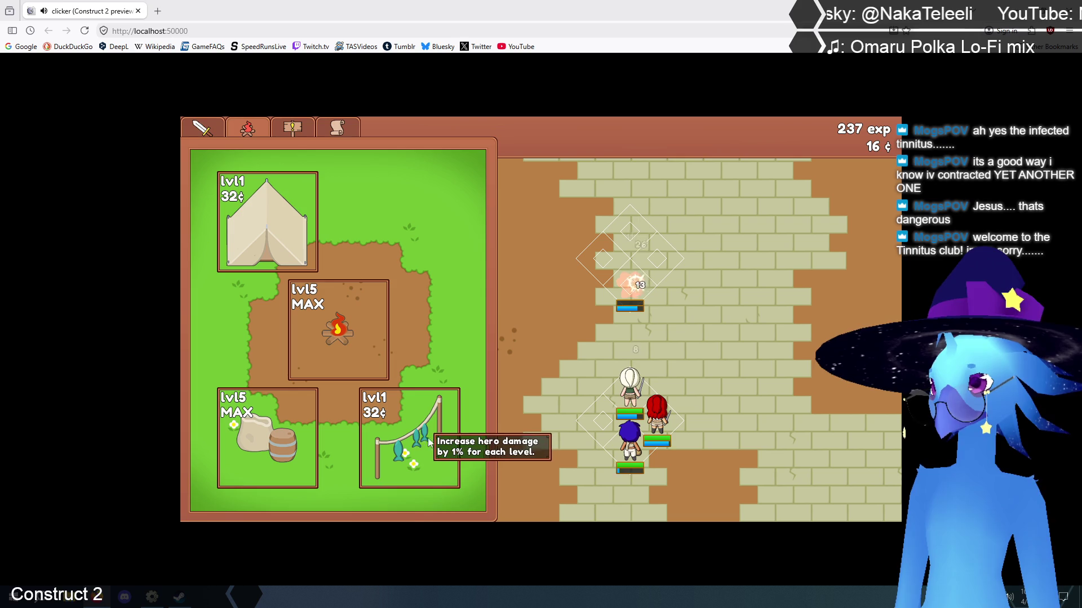
{"action": "left_click", "coordinate": [217, 131]}
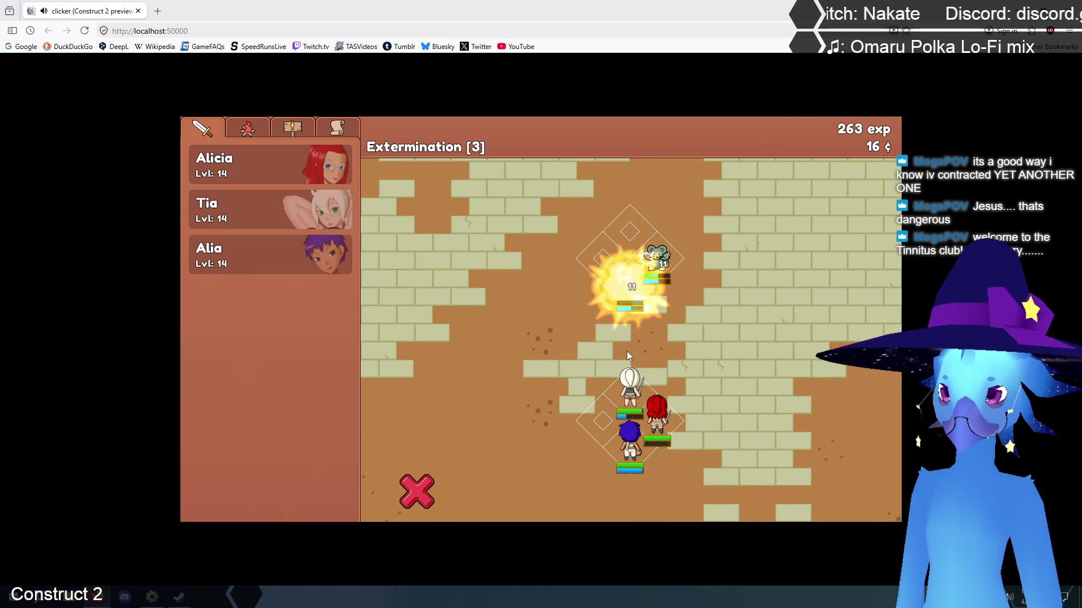
Clear Extermination stages through 6, reaching 374 exp, and start the stage 7 fight
{"action": "left_click", "coordinate": [656, 332]}
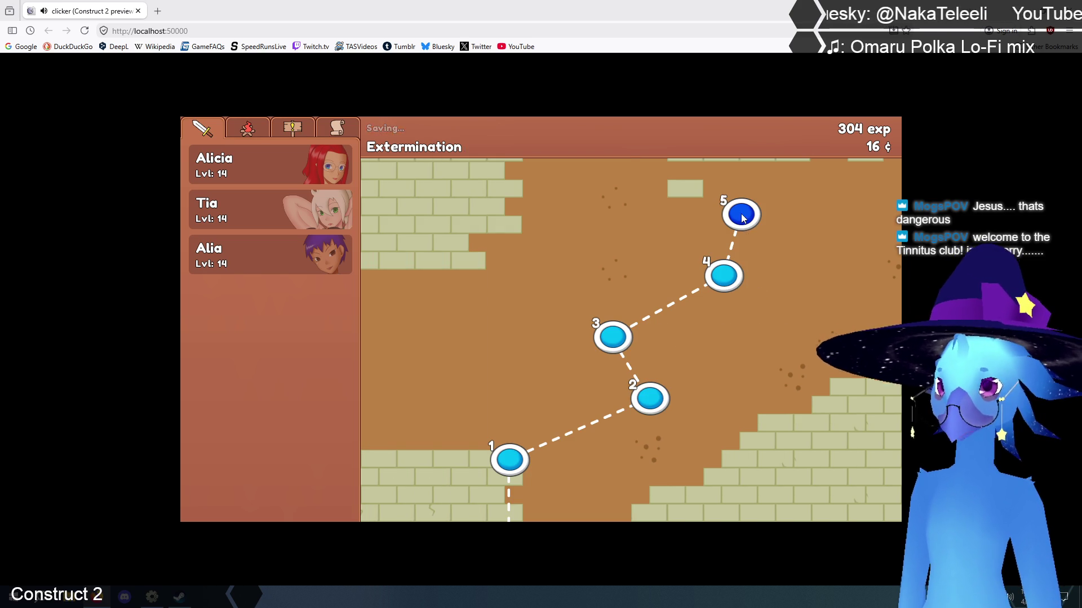
{"action": "left_click", "coordinate": [741, 215]}
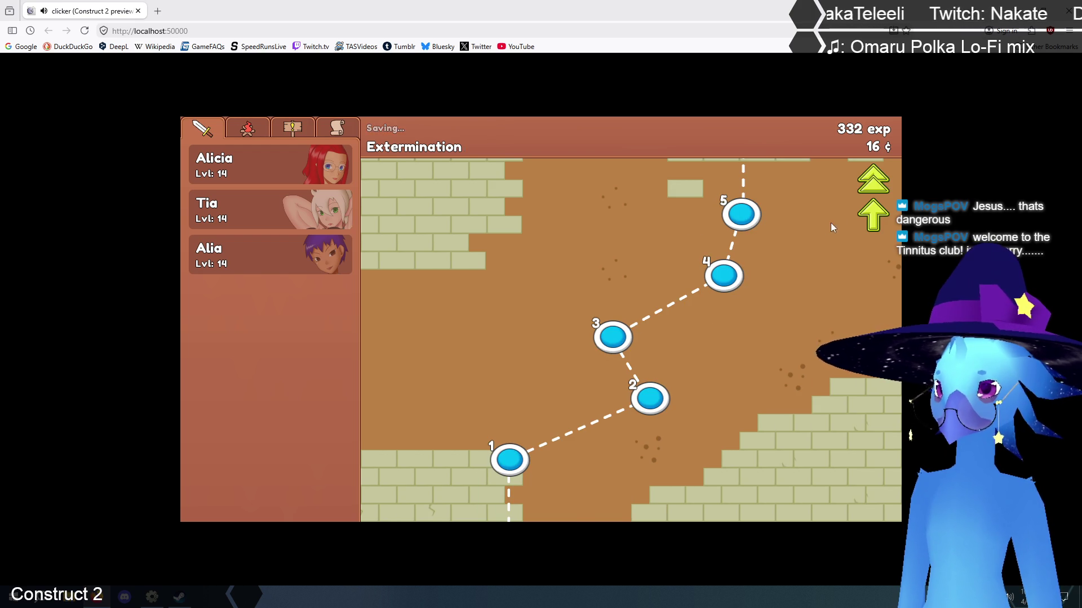
{"action": "left_click", "coordinate": [616, 463]}
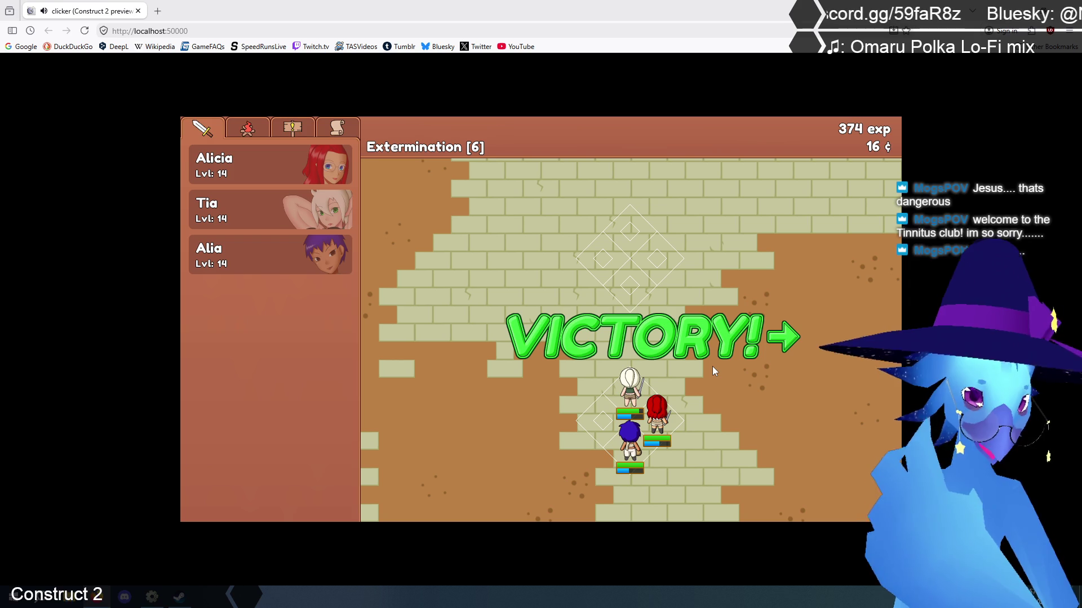
{"action": "left_click", "coordinate": [643, 340]}
{"action": "left_click", "coordinate": [476, 398]}
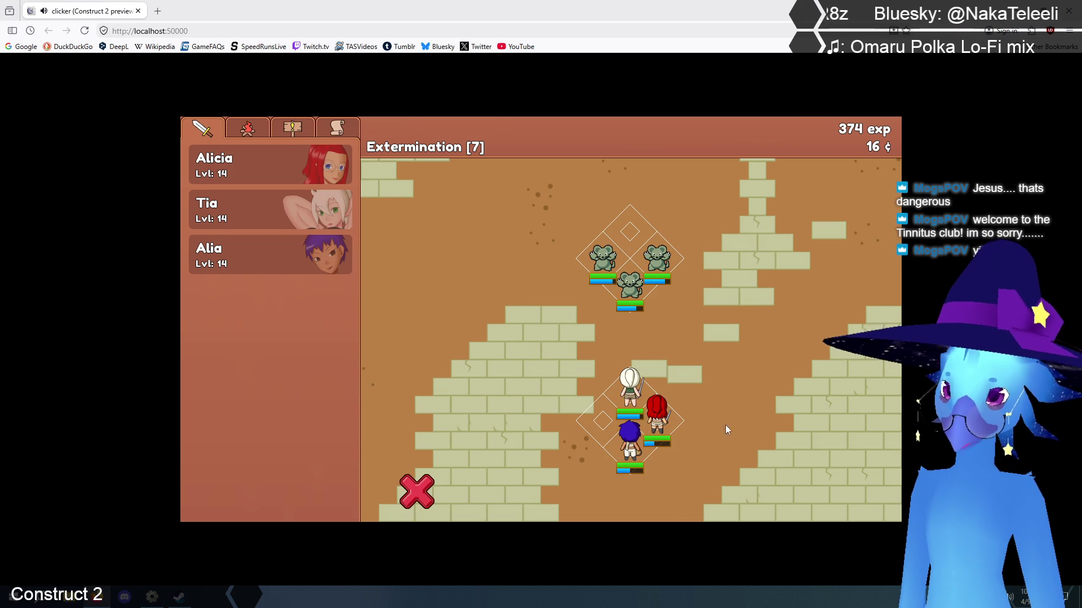
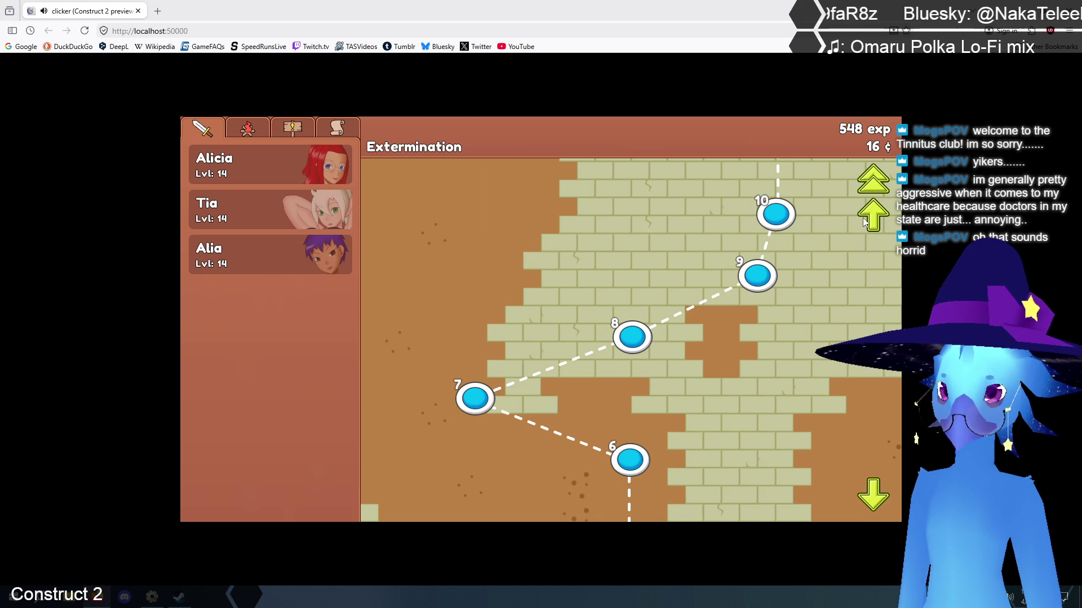
Reveal stages 11–15, start Extermination stage 11, and level Tia up to 15
{"action": "left_click", "coordinate": [872, 215]}
{"action": "left_click", "coordinate": [536, 455]}
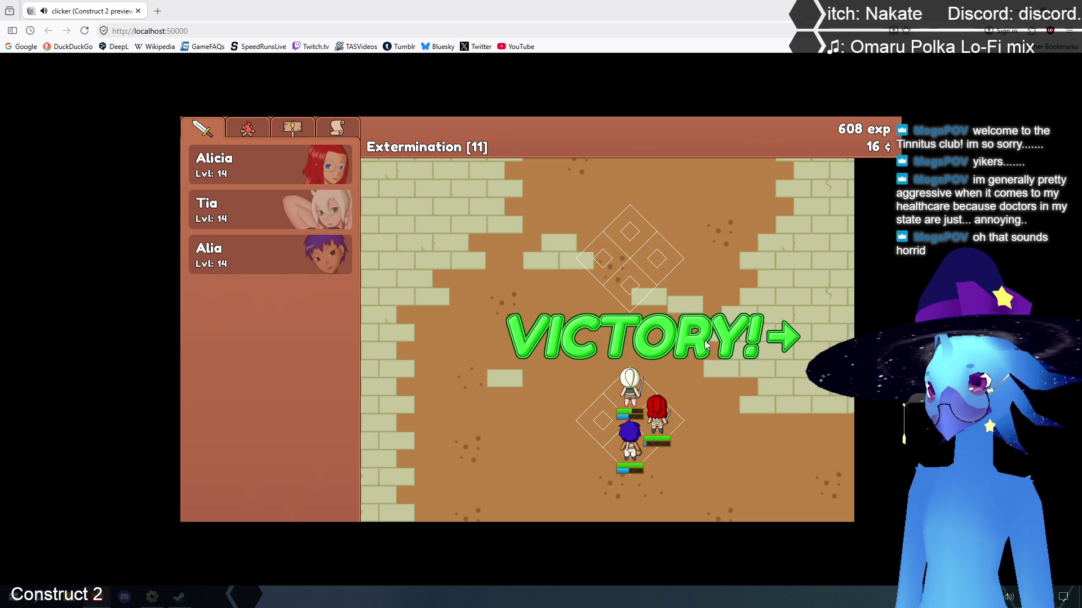
{"action": "left_click", "coordinate": [705, 408]}
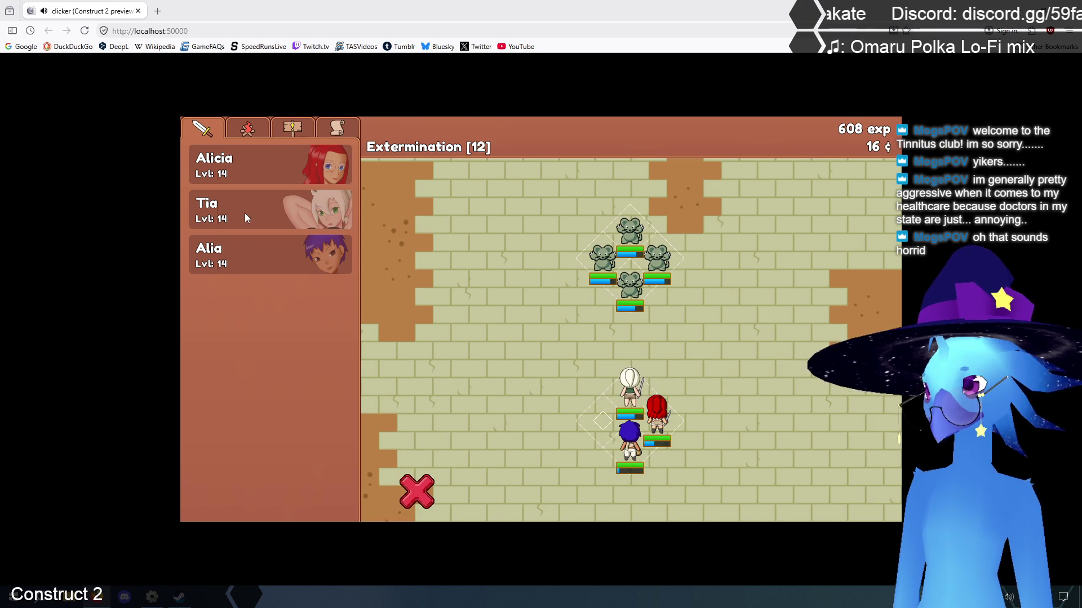
{"action": "left_click", "coordinate": [245, 213]}
{"action": "left_click", "coordinate": [422, 349]}
{"action": "left_click", "coordinate": [327, 187]}
Level Alicia up to 15 and start Extermination stage 13
{"action": "left_click", "coordinate": [326, 187]}
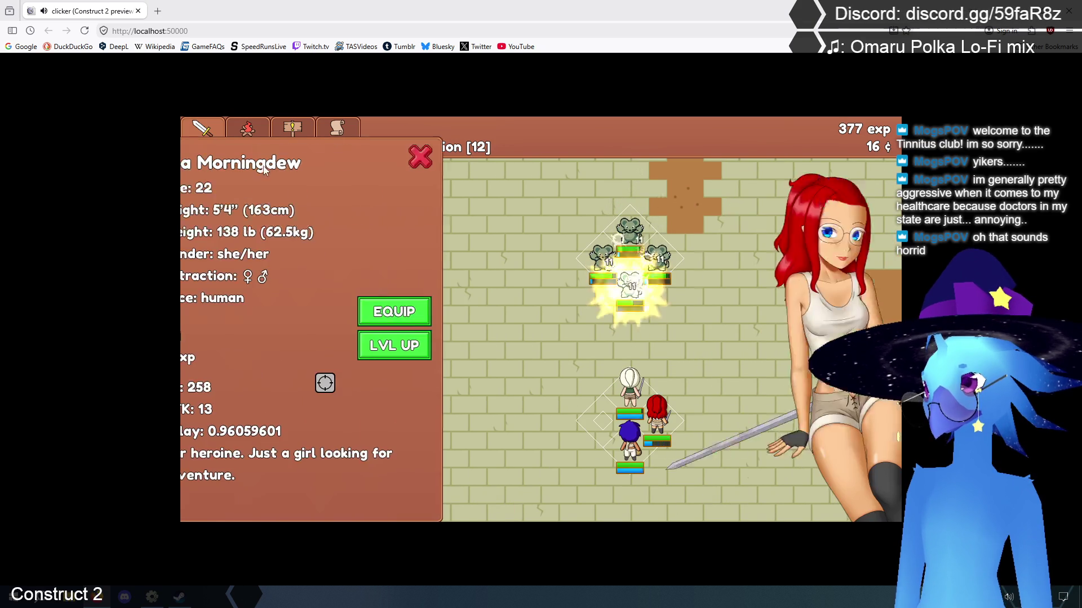
{"action": "left_click", "coordinate": [451, 347]}
{"action": "left_click", "coordinate": [475, 159]}
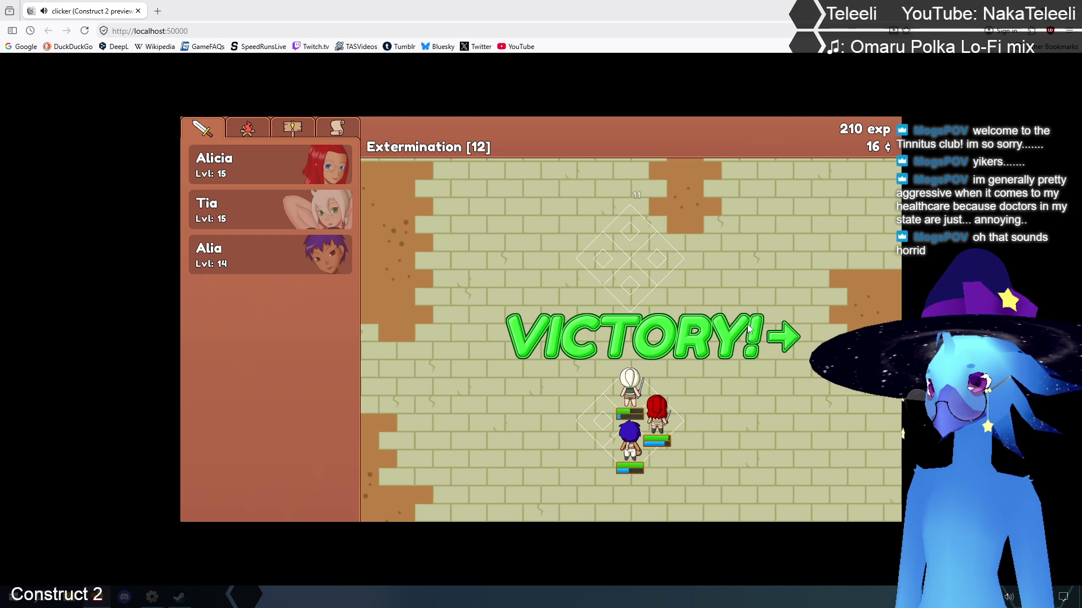
{"action": "left_click", "coordinate": [705, 342]}
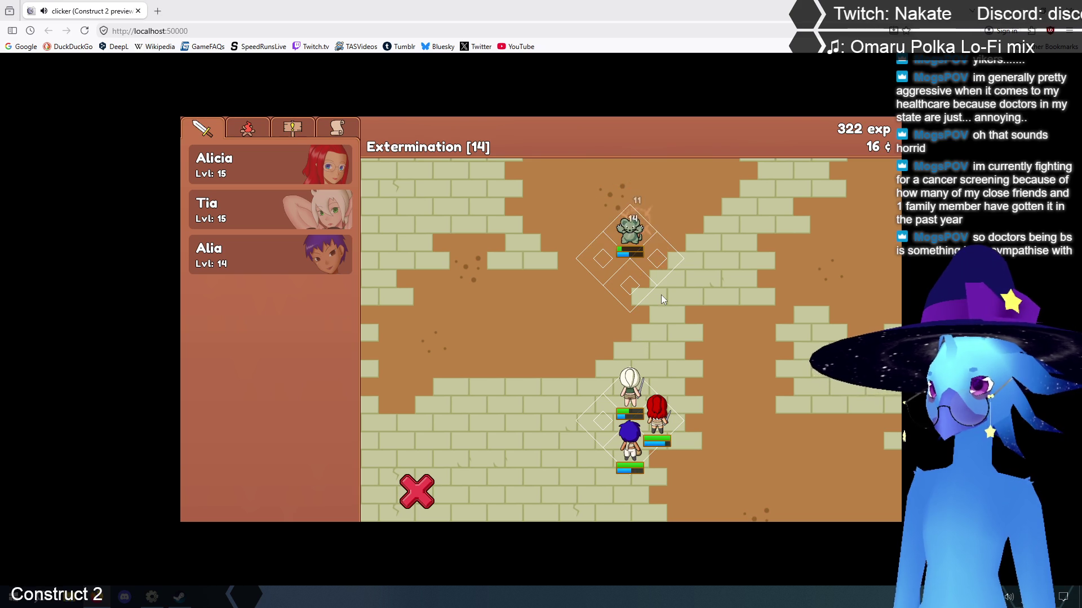
Start Extermination stage 15 after the victory and level Alia up to 15
{"action": "left_click", "coordinate": [594, 336]}
{"action": "left_click", "coordinate": [716, 215]}
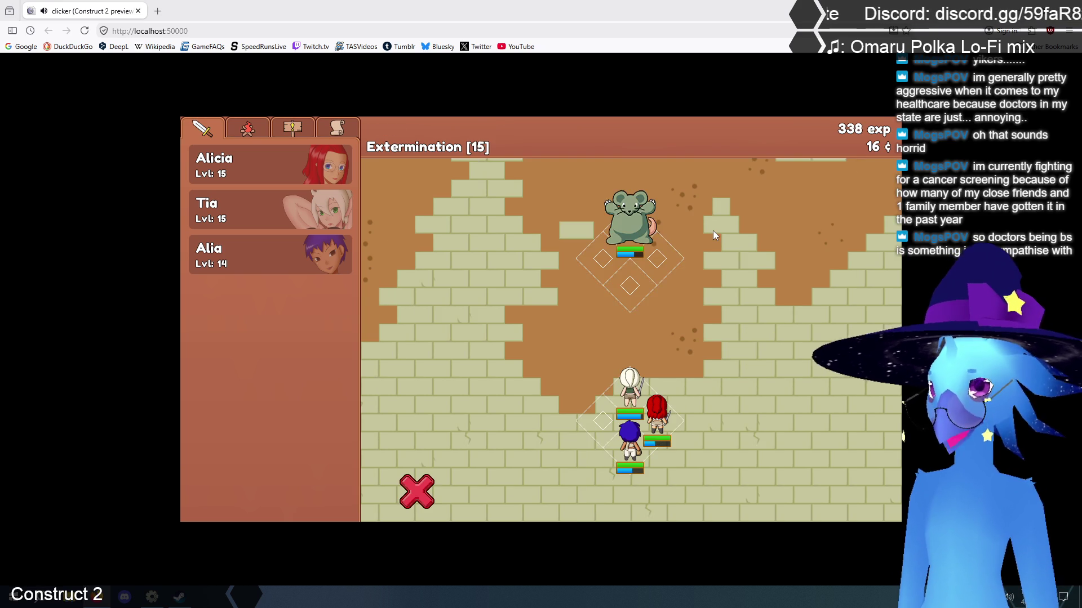
{"action": "left_click", "coordinate": [270, 264]}
{"action": "left_click", "coordinate": [449, 344]}
{"action": "left_click", "coordinate": [476, 155]}
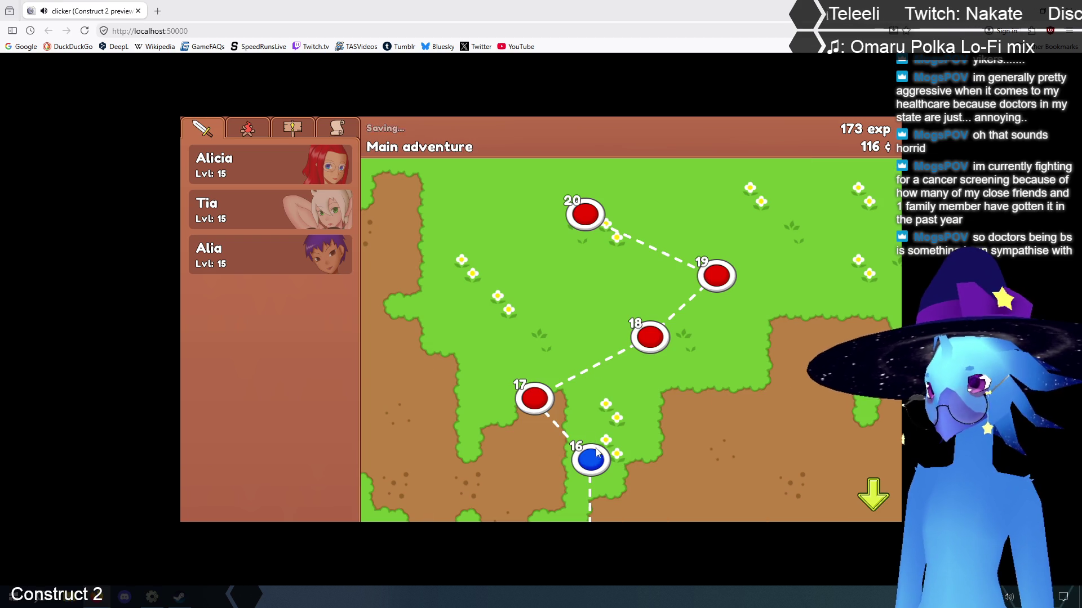
Begin the Extermination quest again and glance at the camp upgrades
{"action": "left_click", "coordinate": [291, 128]}
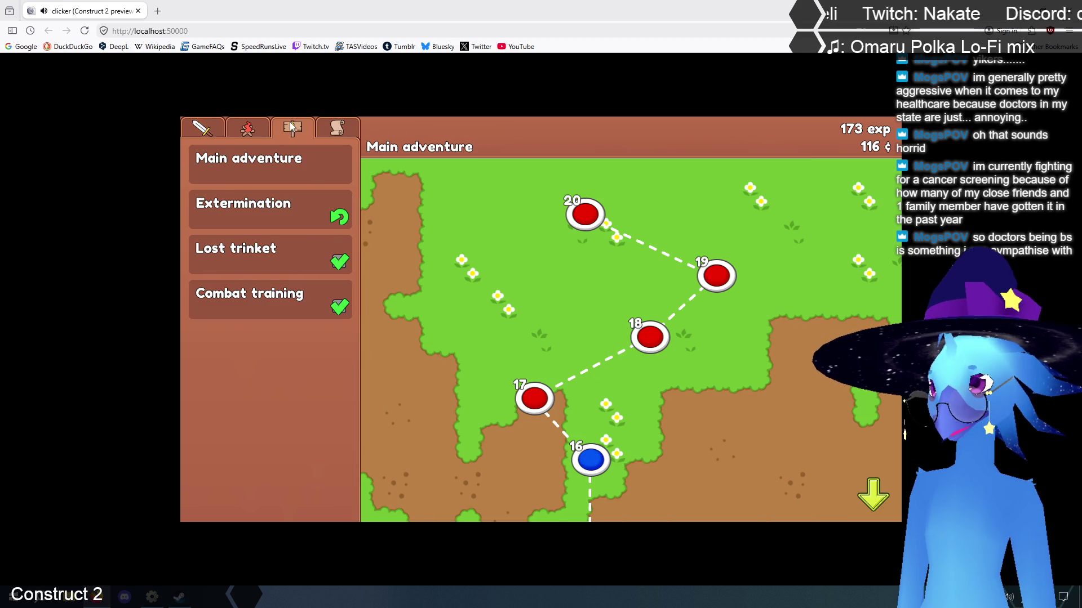
{"action": "left_click", "coordinate": [263, 200]}
{"action": "left_click", "coordinate": [345, 506]}
{"action": "left_click", "coordinate": [247, 129]}
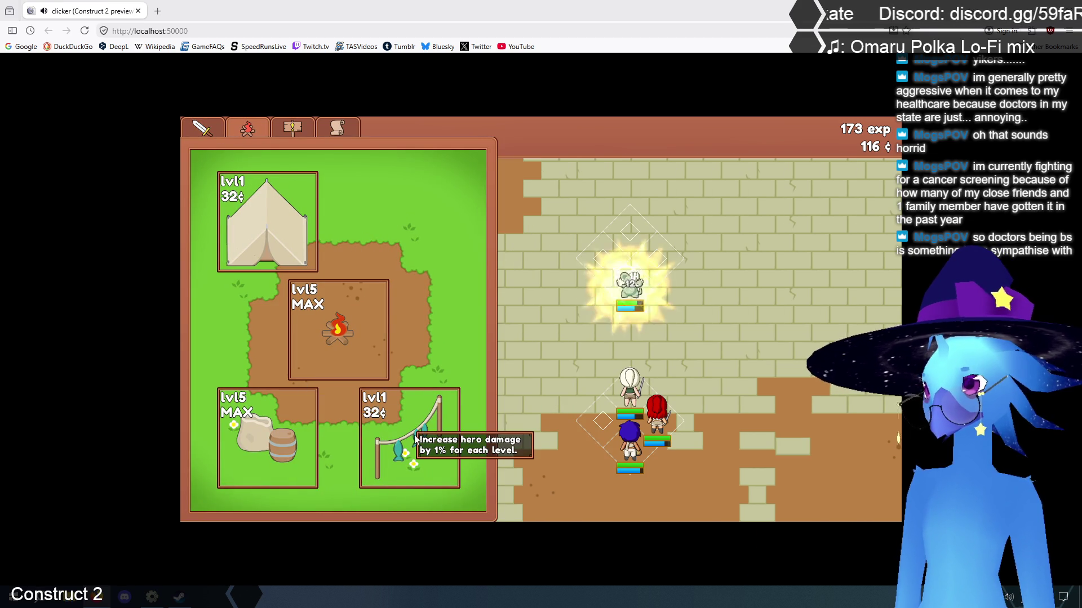
{"action": "left_click", "coordinate": [203, 130]}
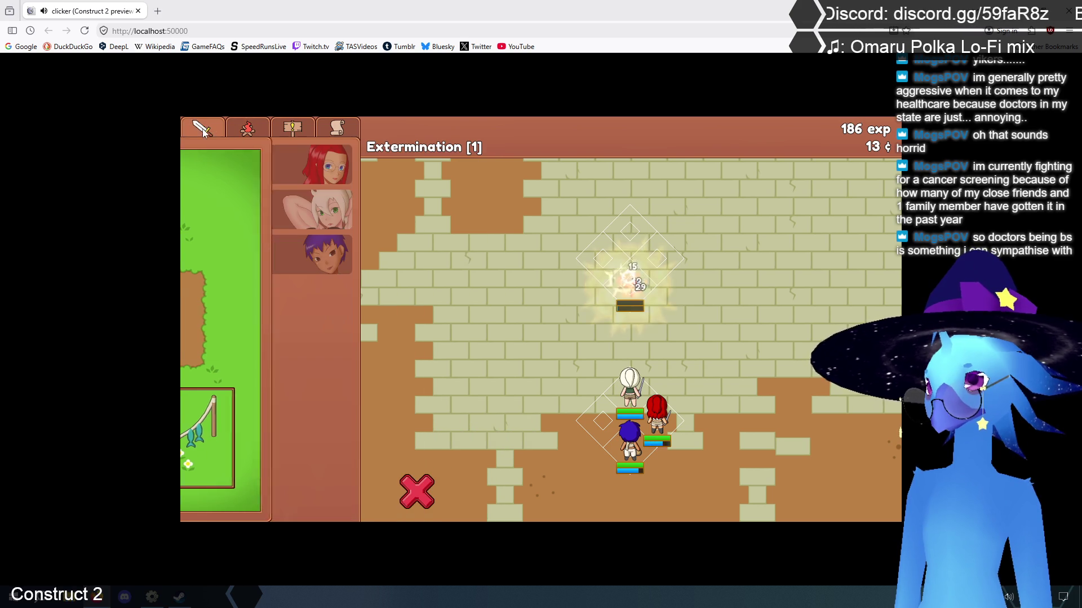
Fight Extermination stages 2, 3 and 4
{"action": "left_click", "coordinate": [716, 401]}
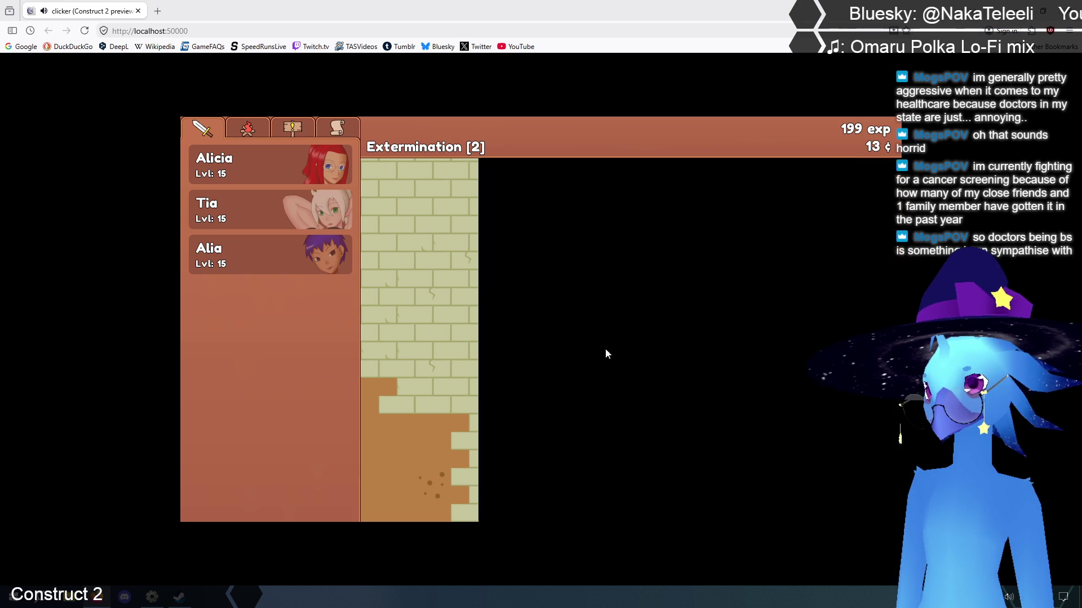
{"action": "left_click", "coordinate": [646, 346]}
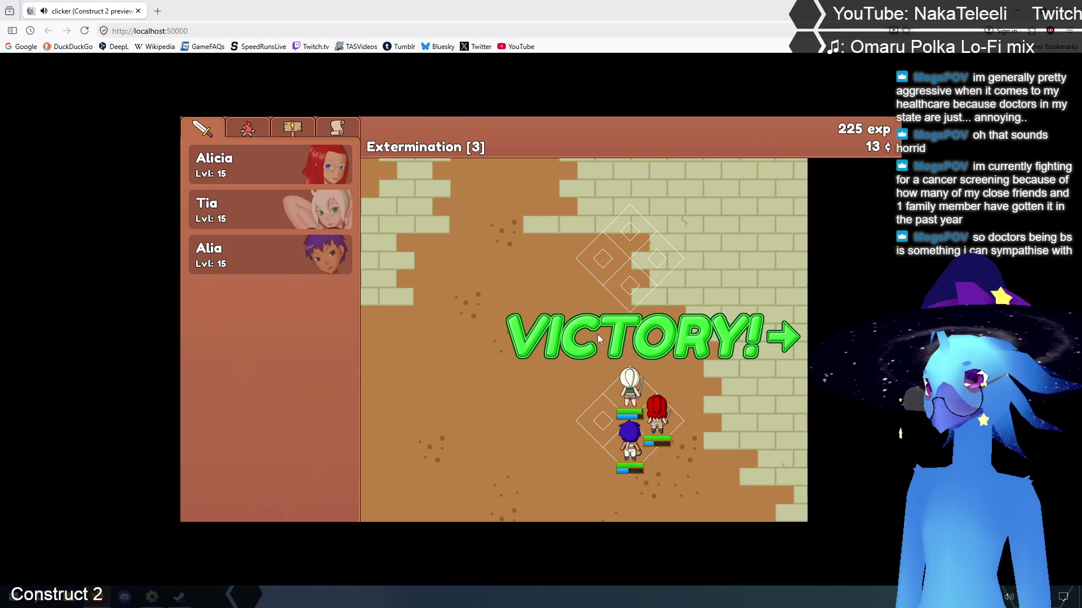
{"action": "left_click", "coordinate": [599, 338]}
{"action": "left_click", "coordinate": [541, 280]}
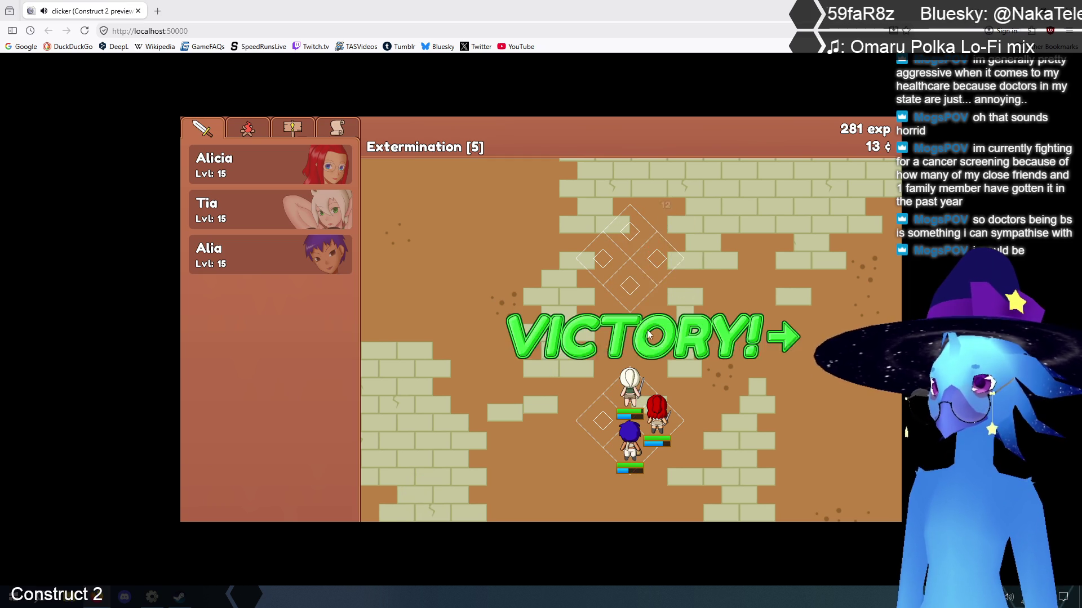
Reveal stages 6–10 and fight Extermination stages 6, 7 and 8
{"action": "left_click", "coordinate": [875, 225]}
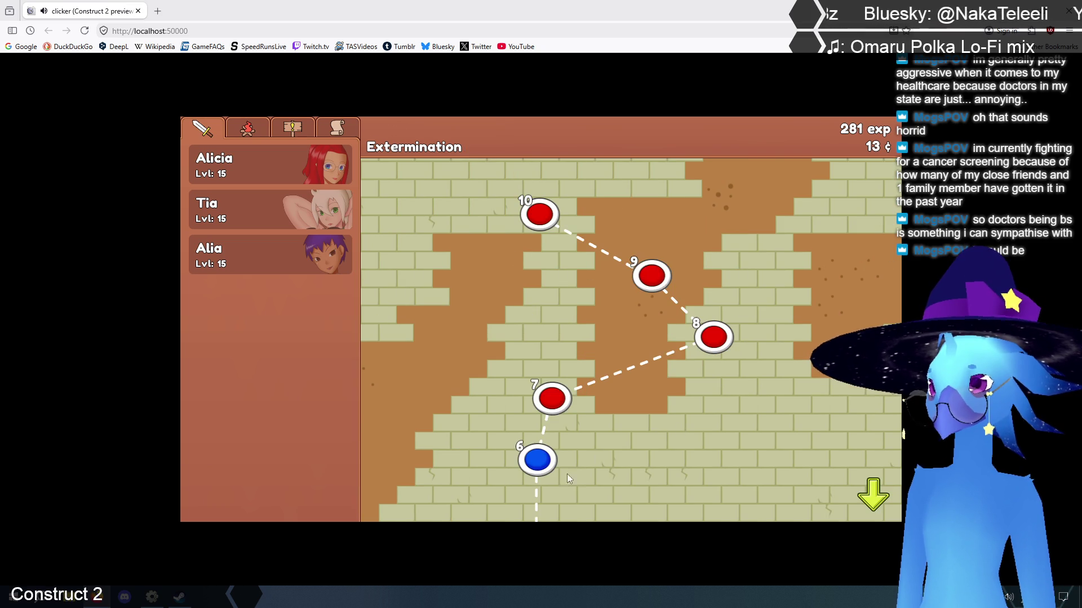
{"action": "left_click", "coordinate": [565, 476]}
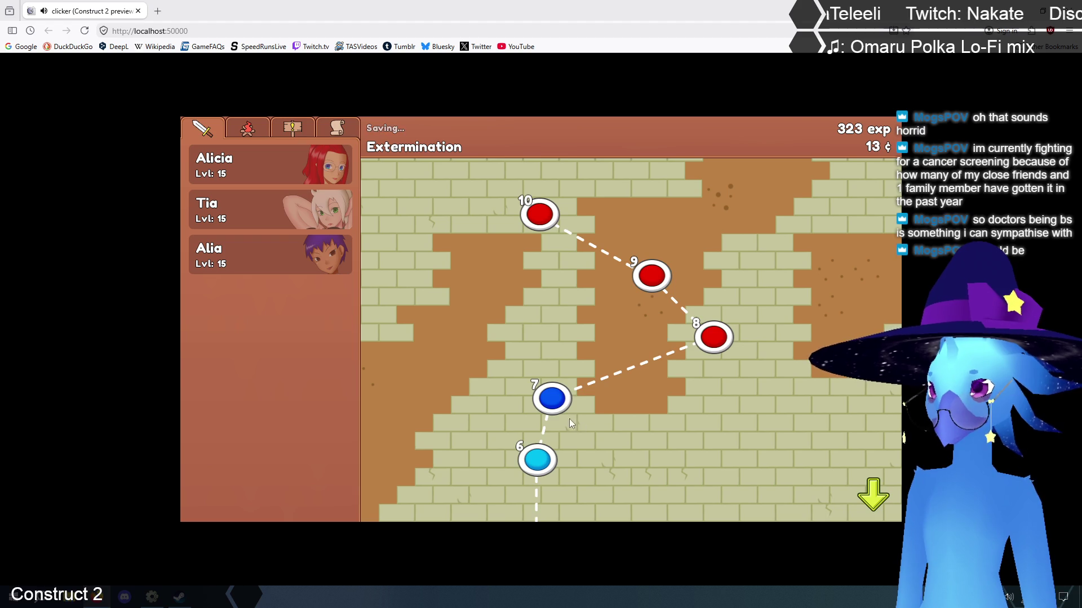
{"action": "left_click", "coordinate": [552, 400]}
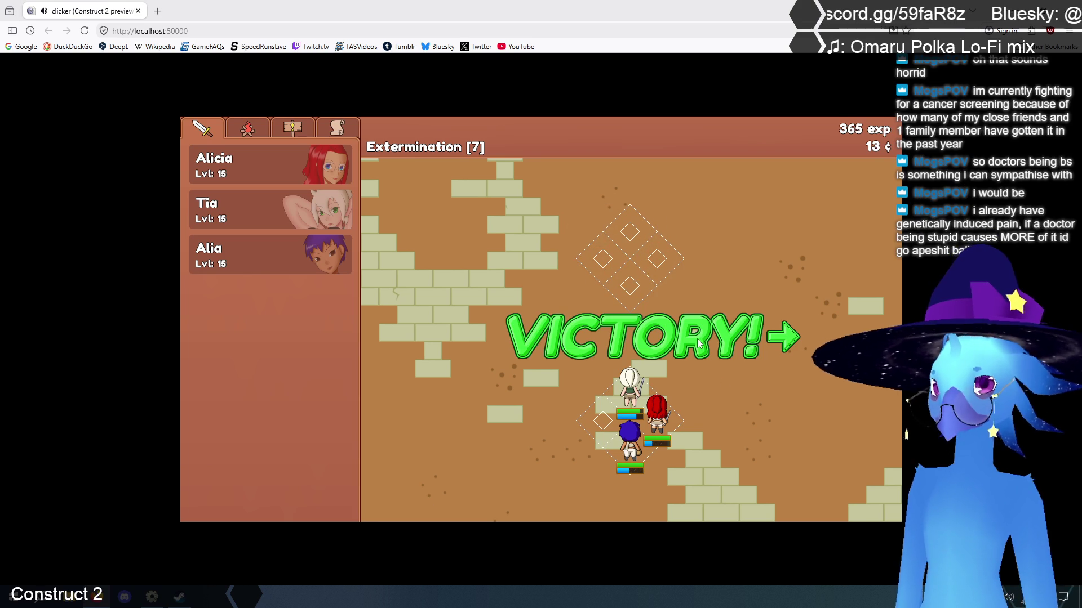
{"action": "left_click", "coordinate": [697, 339]}
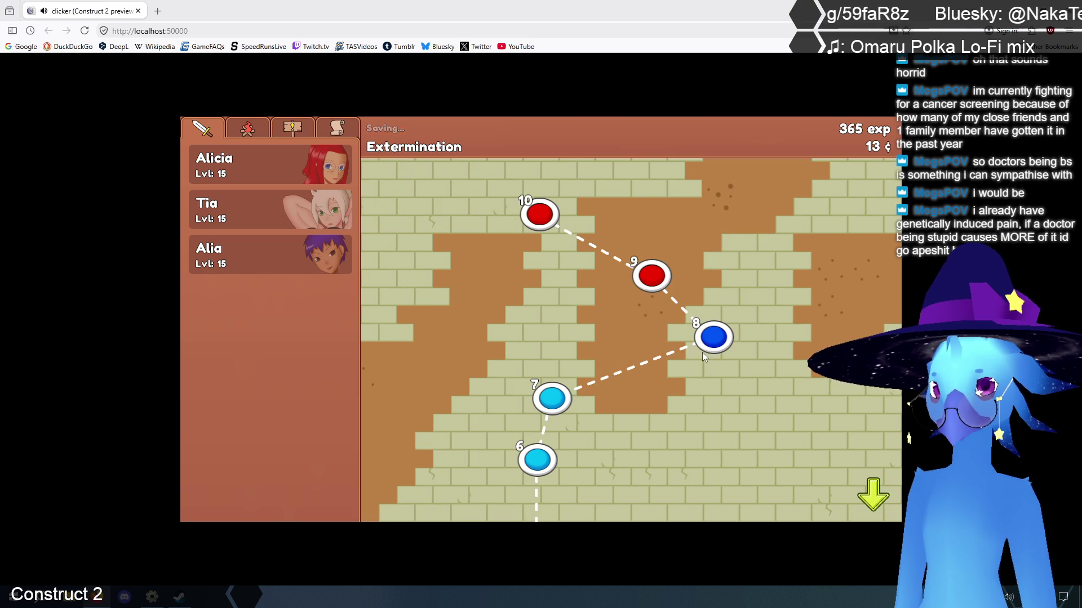
{"action": "left_click", "coordinate": [696, 367]}
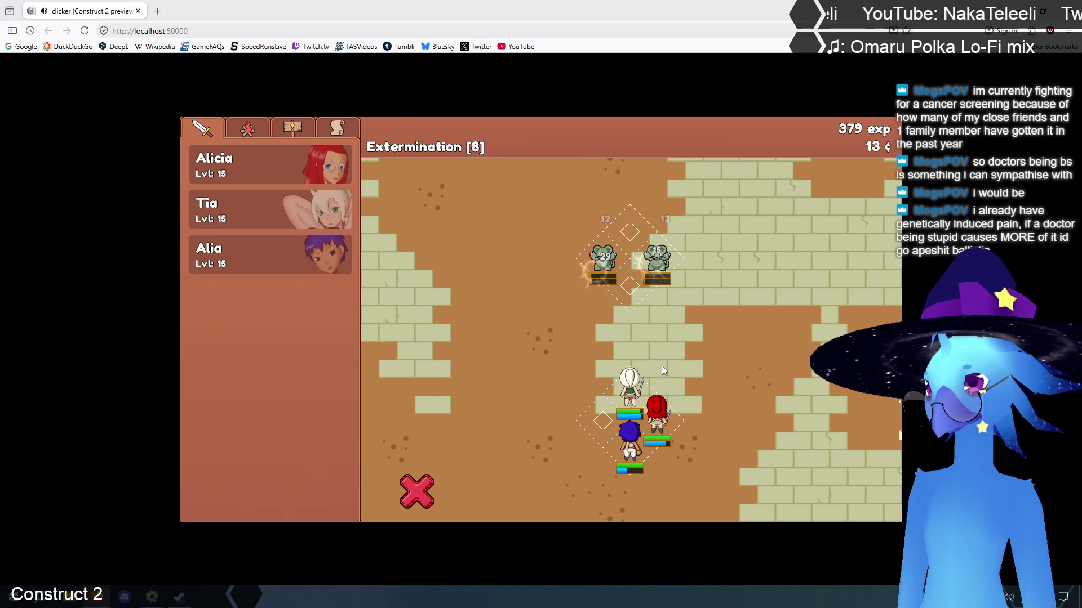
Start Extermination stage 9 and level Tia up to 16
{"action": "left_click", "coordinate": [654, 342]}
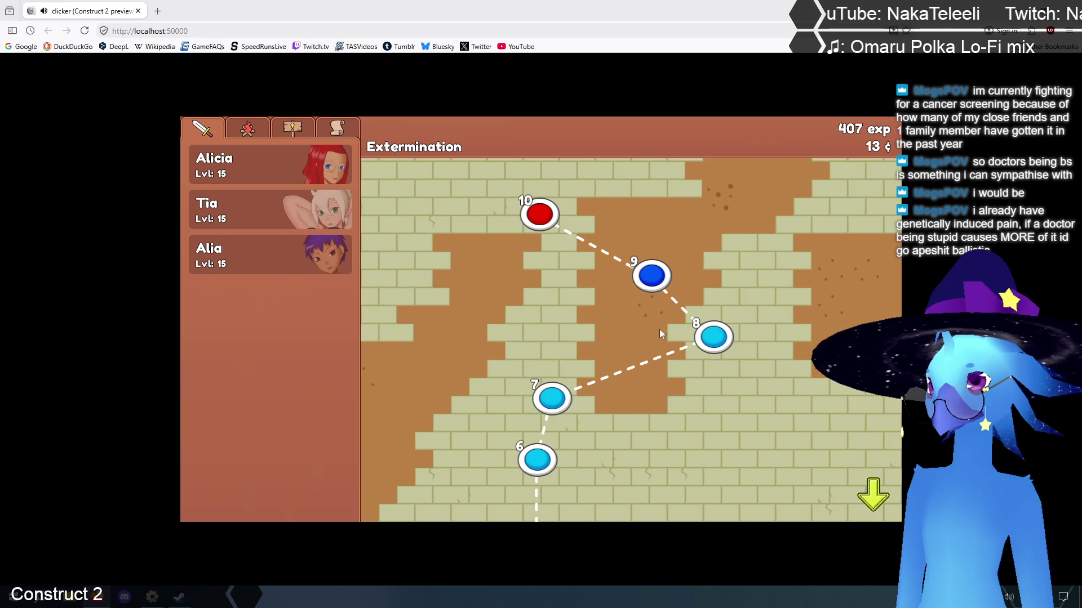
{"action": "left_click", "coordinate": [638, 280]}
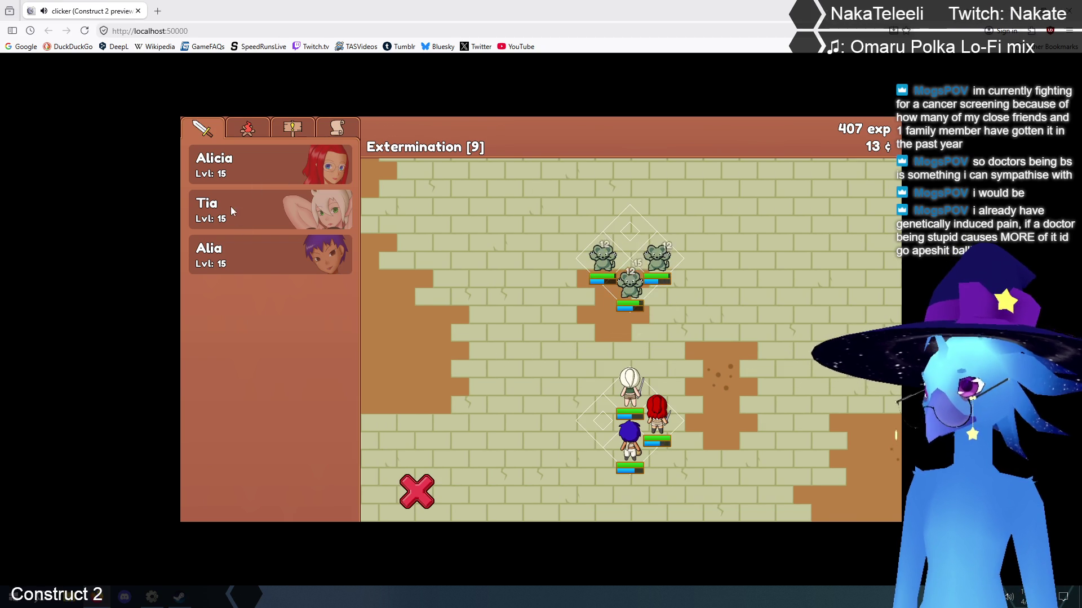
{"action": "left_click", "coordinate": [231, 206]}
{"action": "left_click", "coordinate": [443, 348]}
{"action": "left_click", "coordinate": [475, 161]}
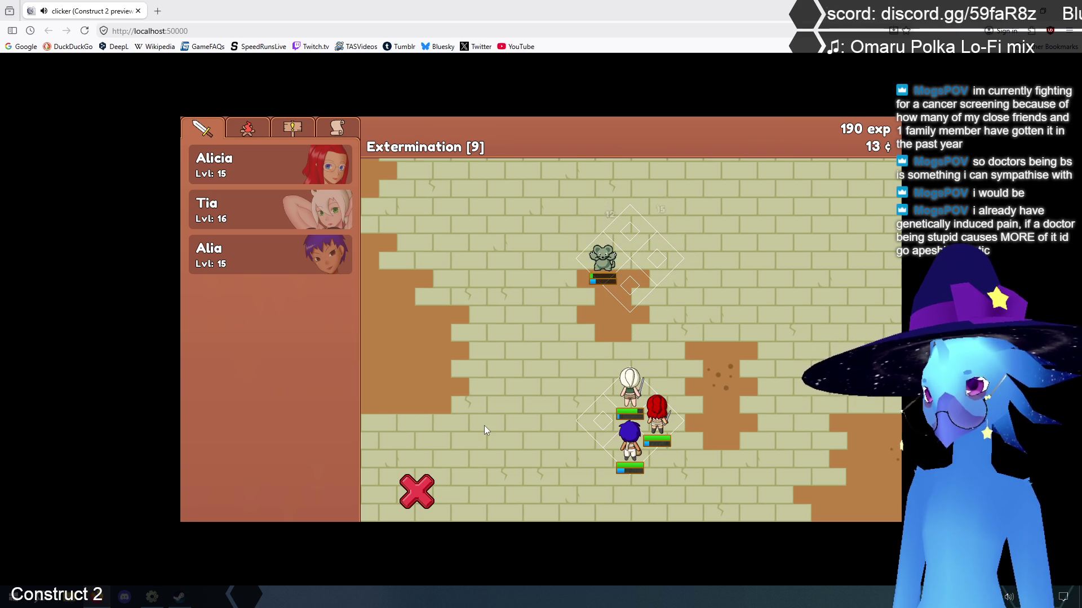
Reveal stages 11–15 and fight stages 11, 13, 14 and 15
{"action": "left_click", "coordinate": [574, 353]}
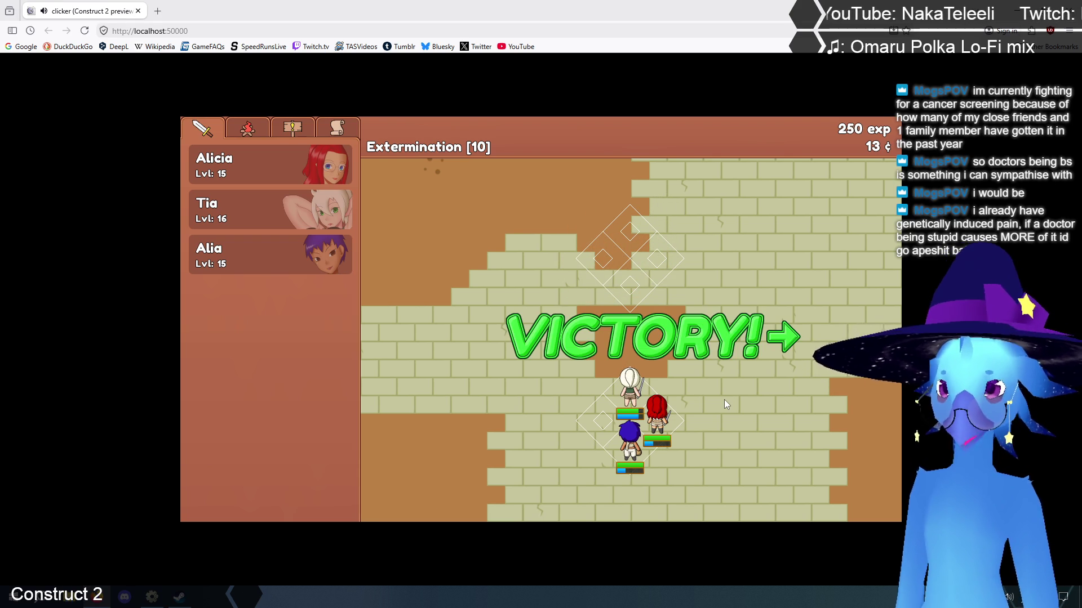
{"action": "left_click", "coordinate": [687, 352]}
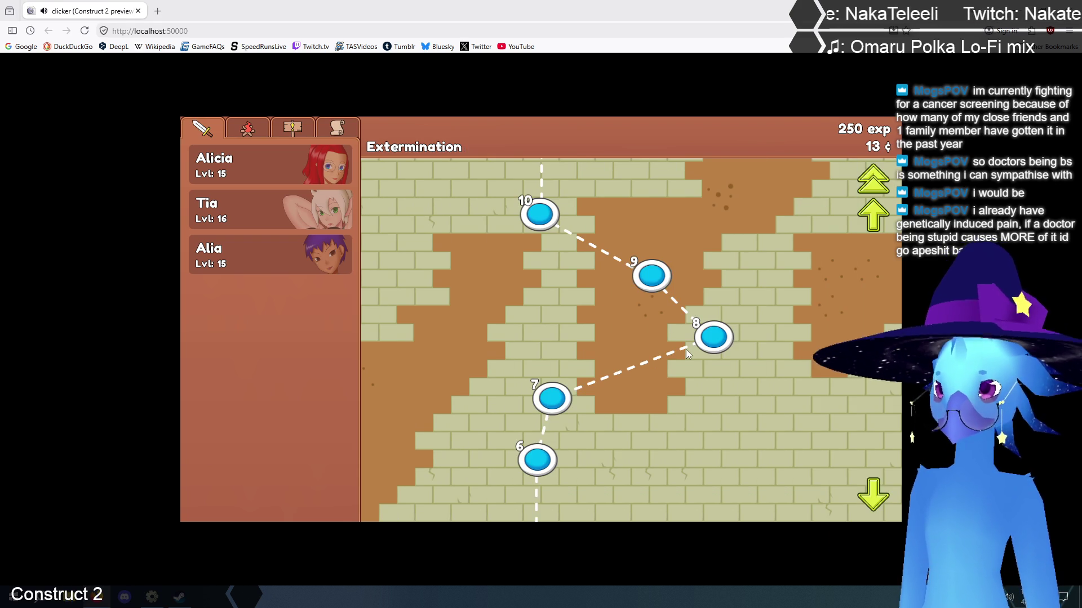
{"action": "left_click", "coordinate": [878, 215]}
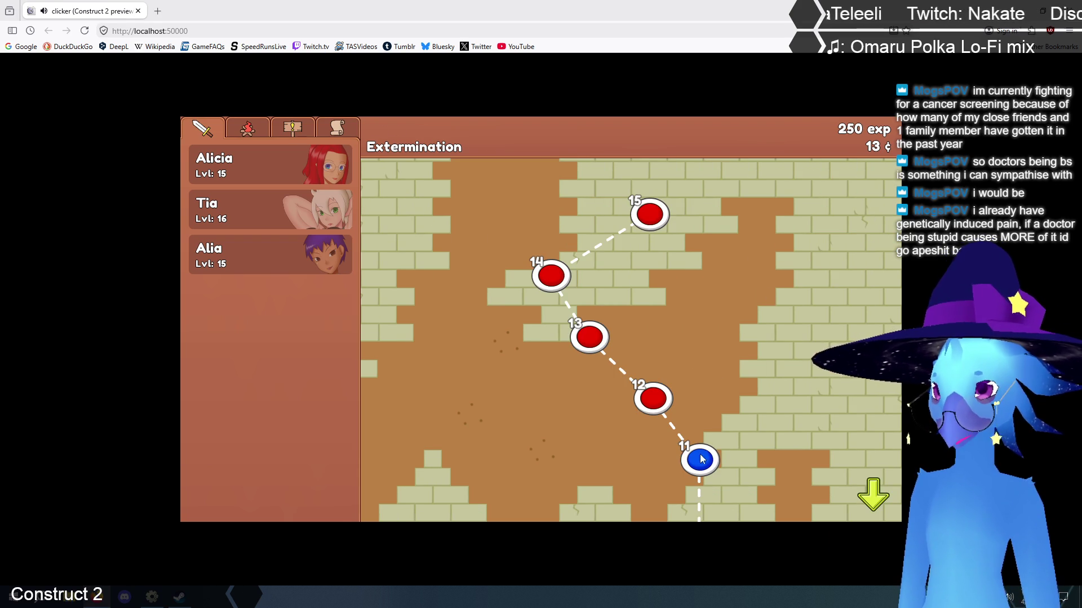
{"action": "left_click", "coordinate": [701, 460]}
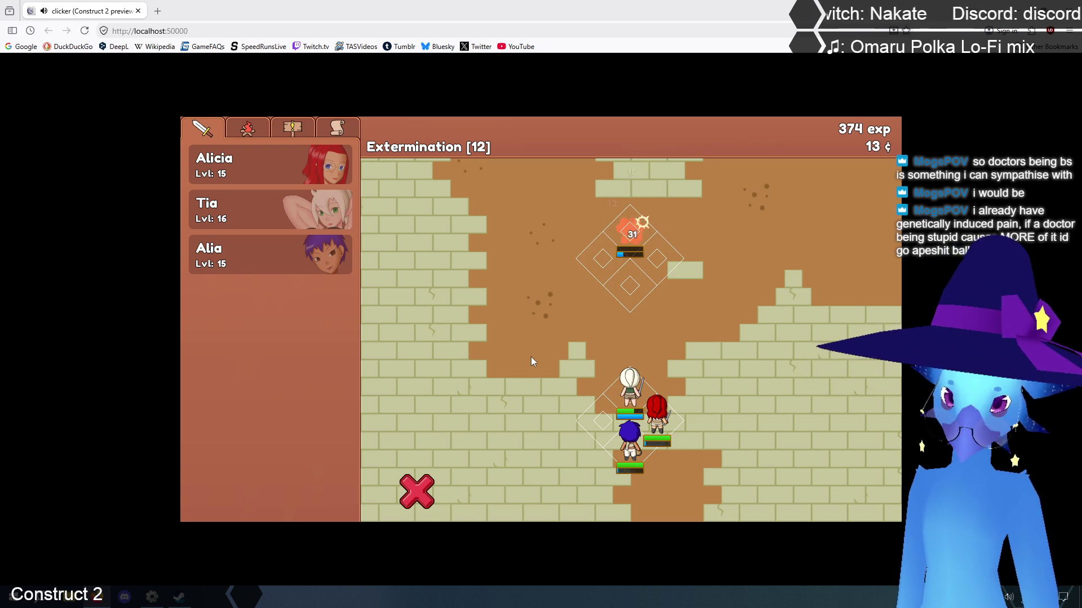
{"action": "left_click", "coordinate": [599, 347]}
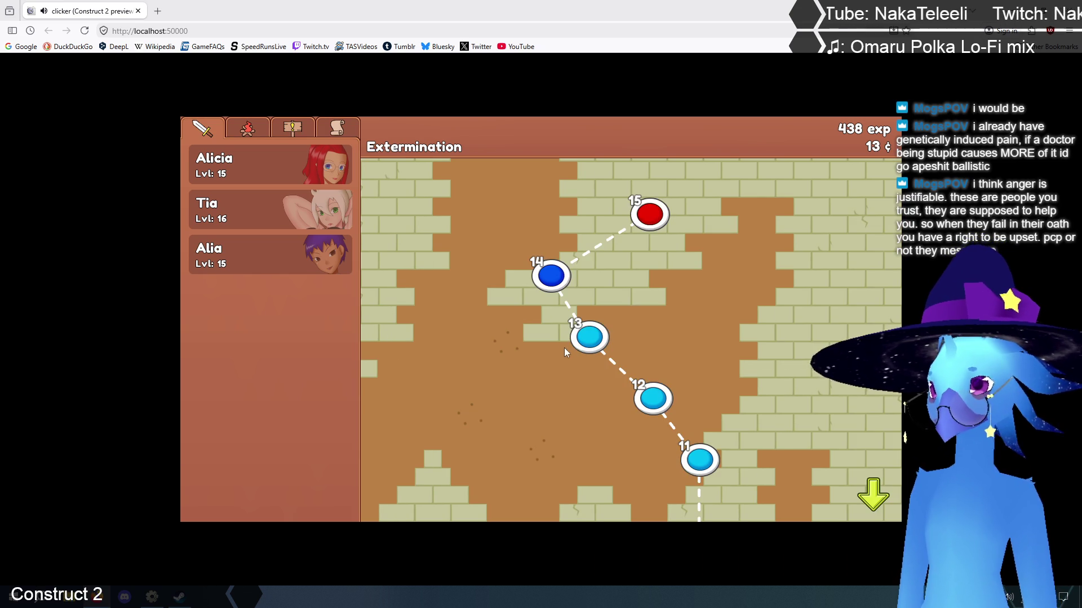
{"action": "left_click", "coordinate": [552, 279]}
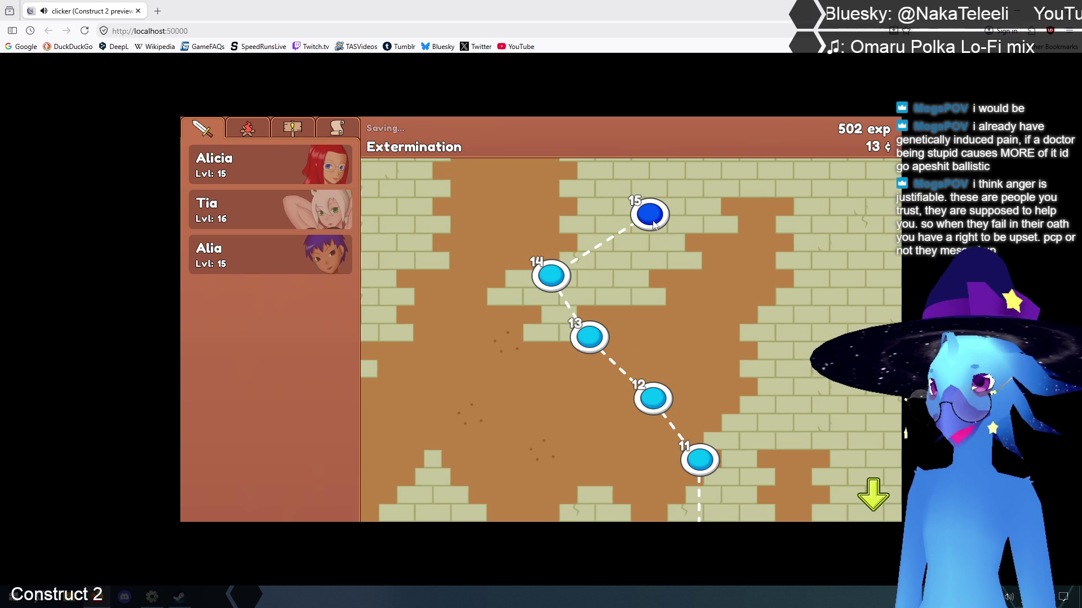
{"action": "left_click", "coordinate": [646, 216]}
Level Alicia up to 16 and begin the Extermination quest again
{"action": "left_click", "coordinate": [197, 164]}
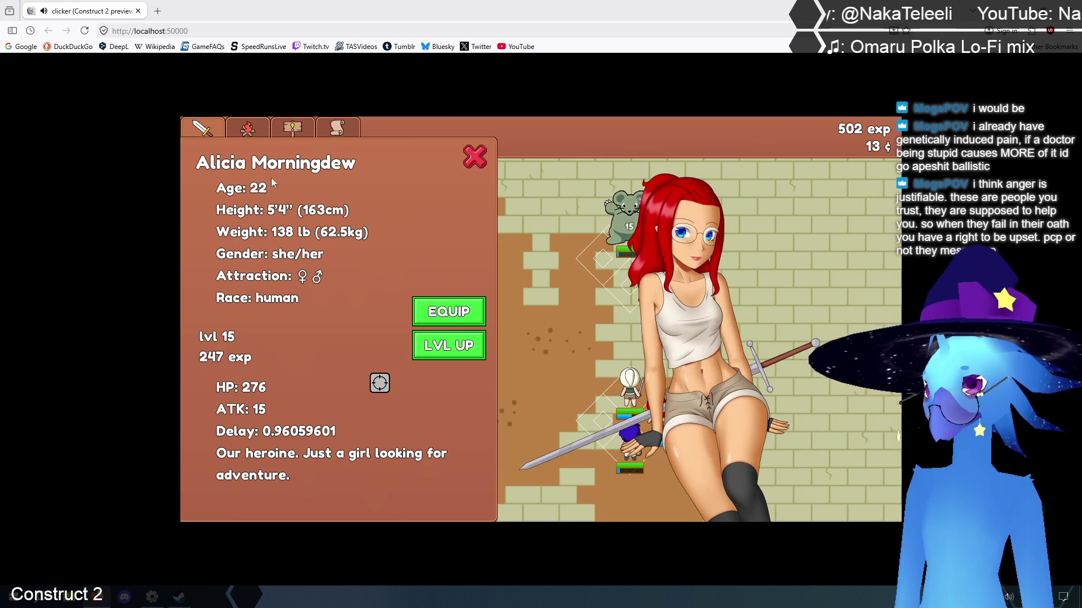
{"action": "left_click", "coordinate": [440, 346]}
{"action": "left_click", "coordinate": [474, 158]}
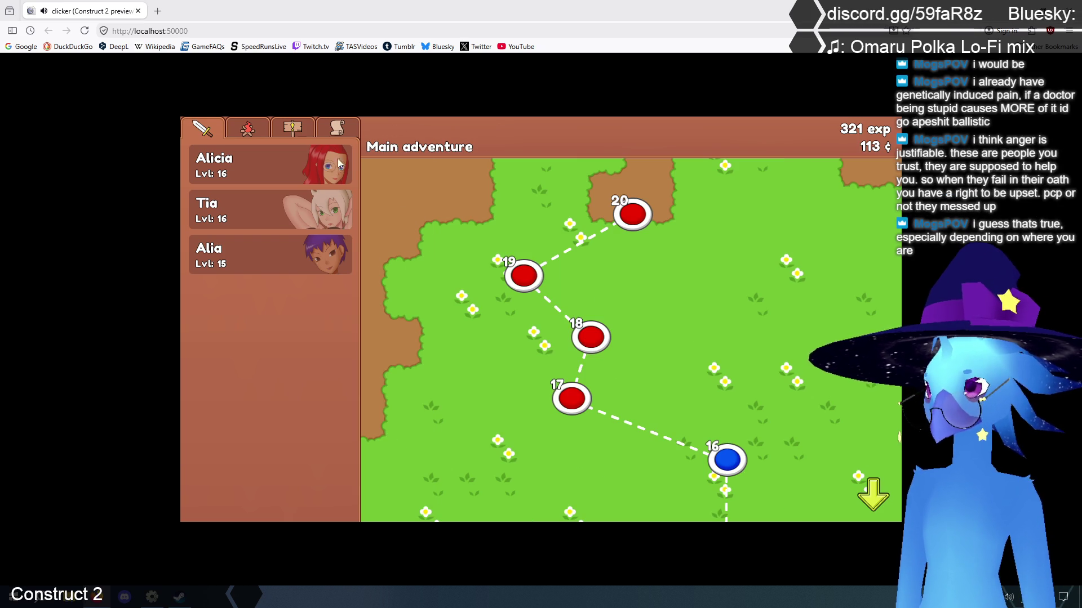
{"action": "left_click", "coordinate": [292, 129]}
{"action": "left_click", "coordinate": [286, 214]}
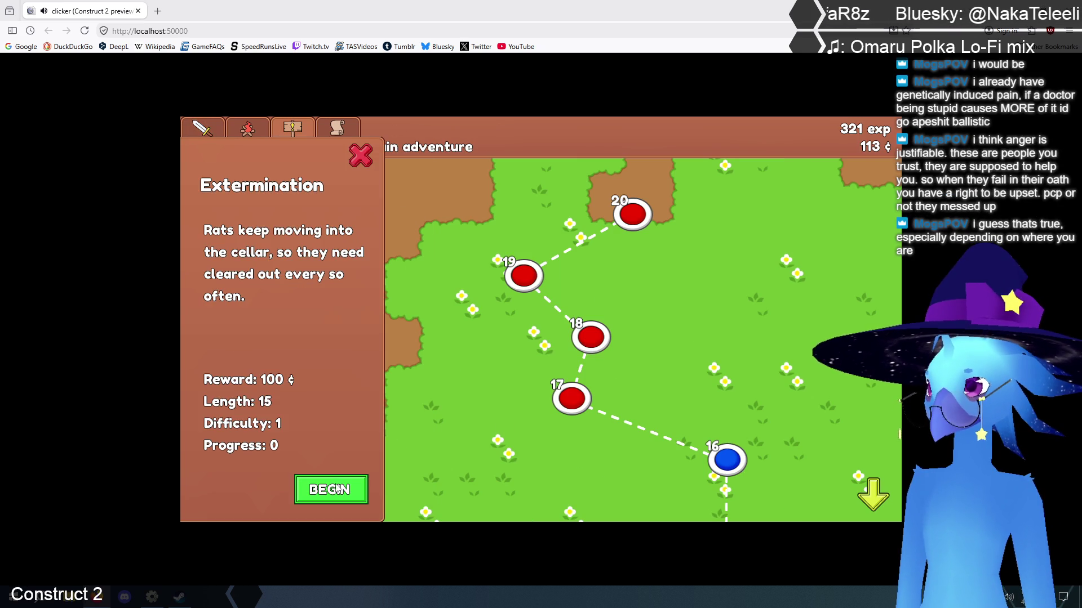
{"action": "left_click", "coordinate": [337, 490]}
Upgrade the fish drying rack to max and the tent to lvl3
{"action": "left_click", "coordinate": [251, 132]}
{"action": "left_click", "coordinate": [524, 459]}
{"action": "left_click", "coordinate": [397, 425]}
{"action": "left_click", "coordinate": [259, 208]}
{"action": "left_click", "coordinate": [259, 209]}
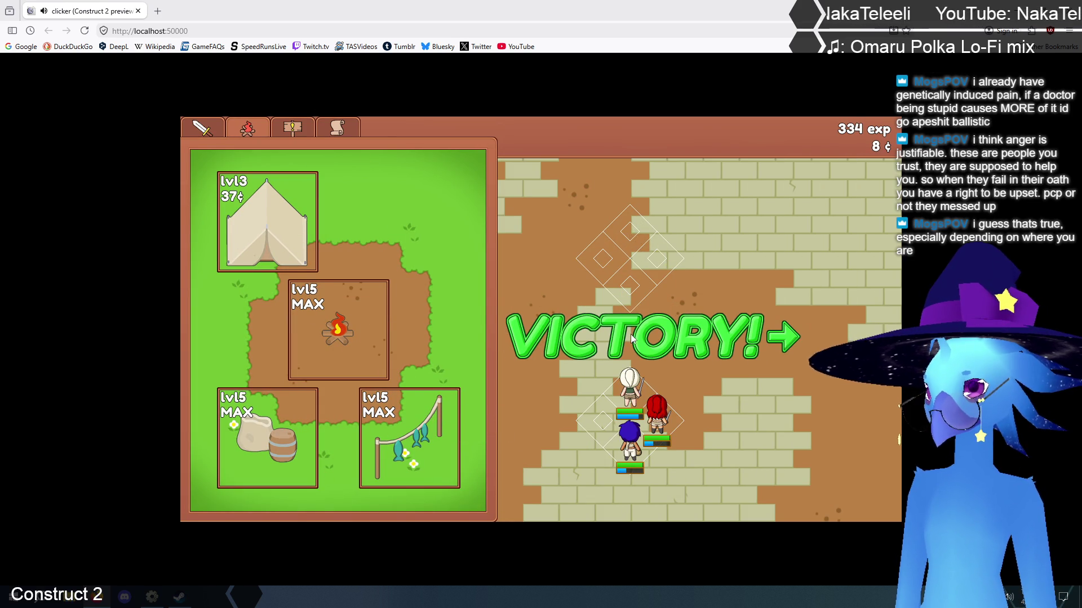
Start Extermination stage 2 and level Alia up to 16
{"action": "left_click", "coordinate": [631, 338]}
{"action": "left_click", "coordinate": [221, 133]}
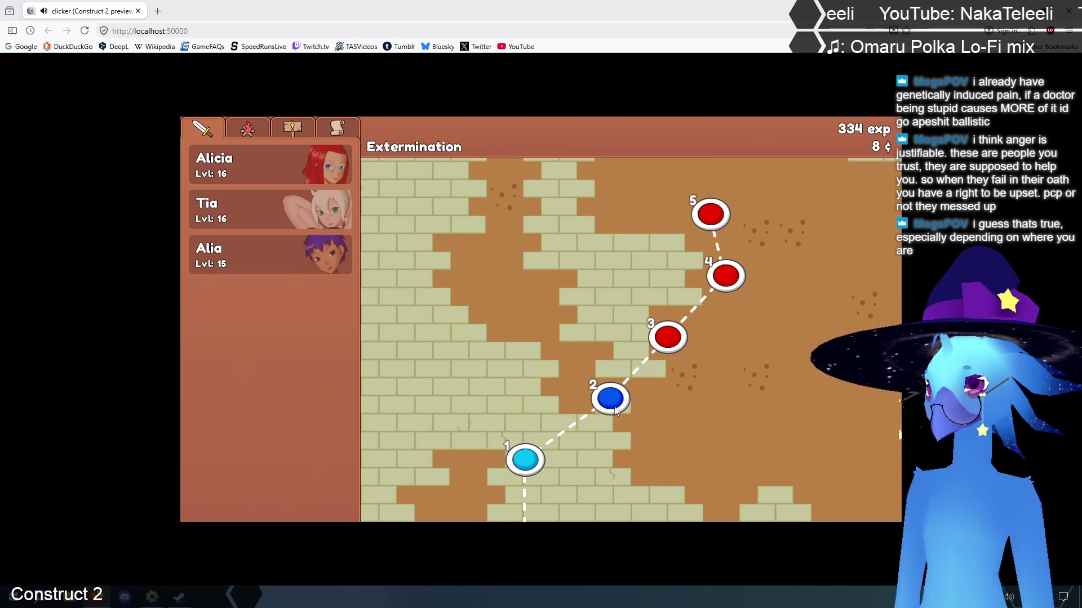
{"action": "left_click", "coordinate": [614, 410]}
{"action": "left_click", "coordinate": [248, 261]}
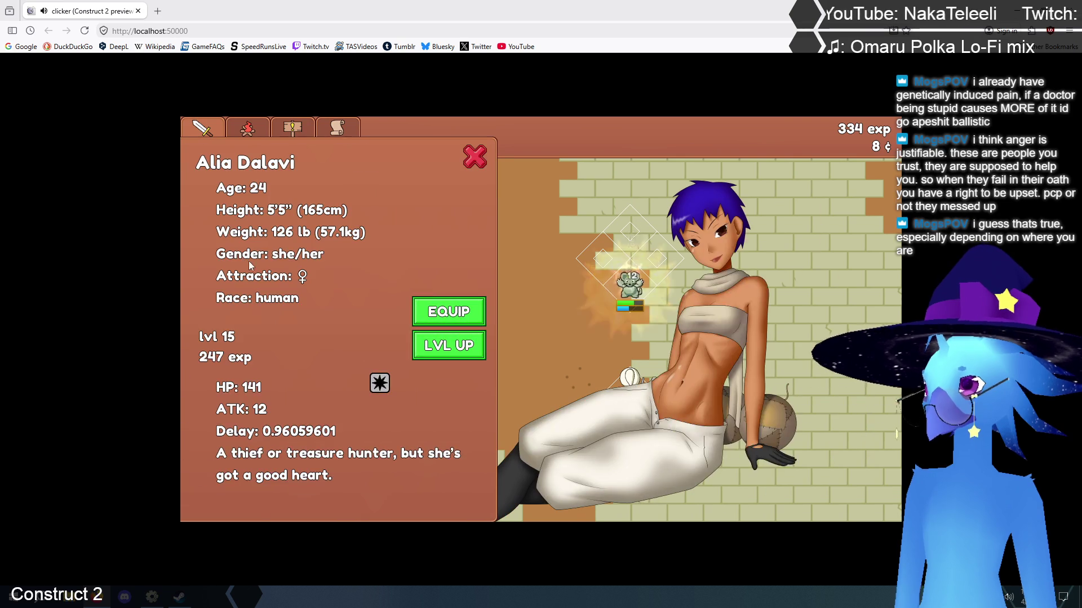
{"action": "left_click", "coordinate": [448, 345]}
{"action": "left_click", "coordinate": [473, 159]}
Continue through stages 3 and 4, then advance the map to stages 6–10
{"action": "left_click", "coordinate": [665, 336]}
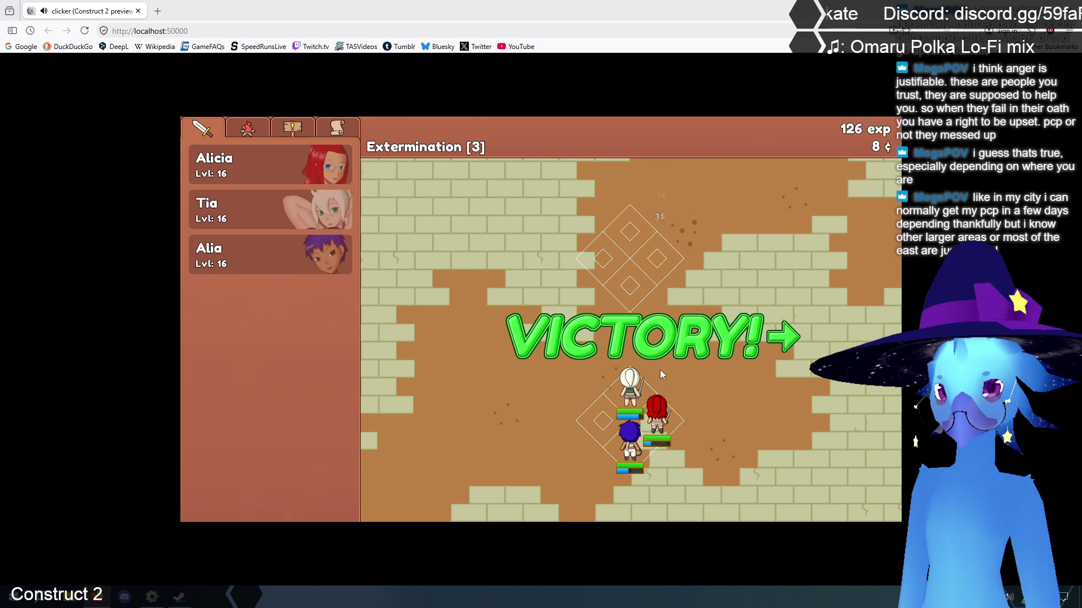
{"action": "left_click", "coordinate": [649, 344]}
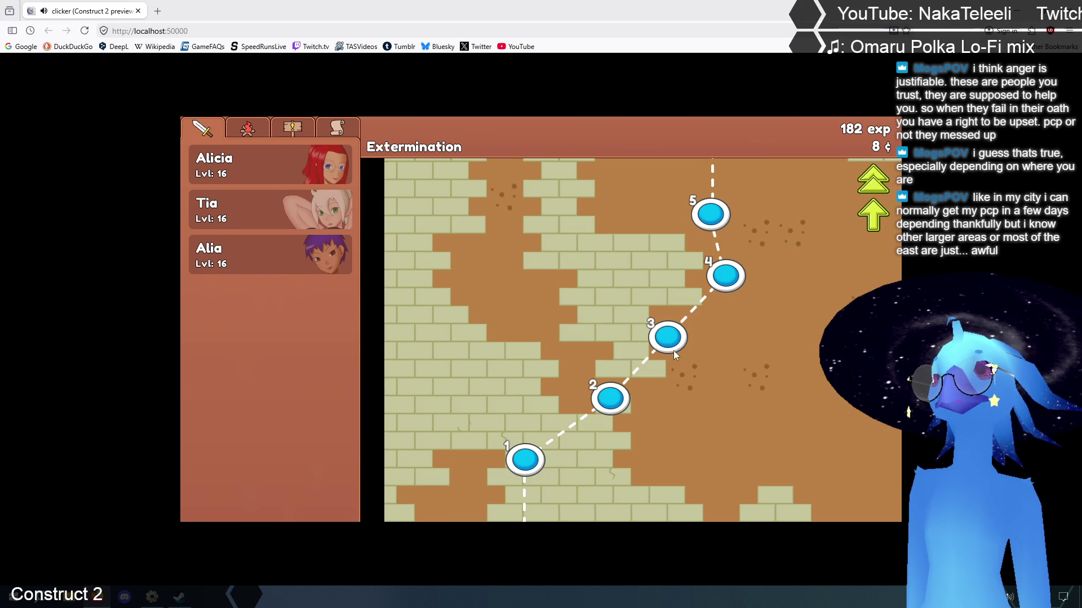
{"action": "left_click", "coordinate": [879, 217]}
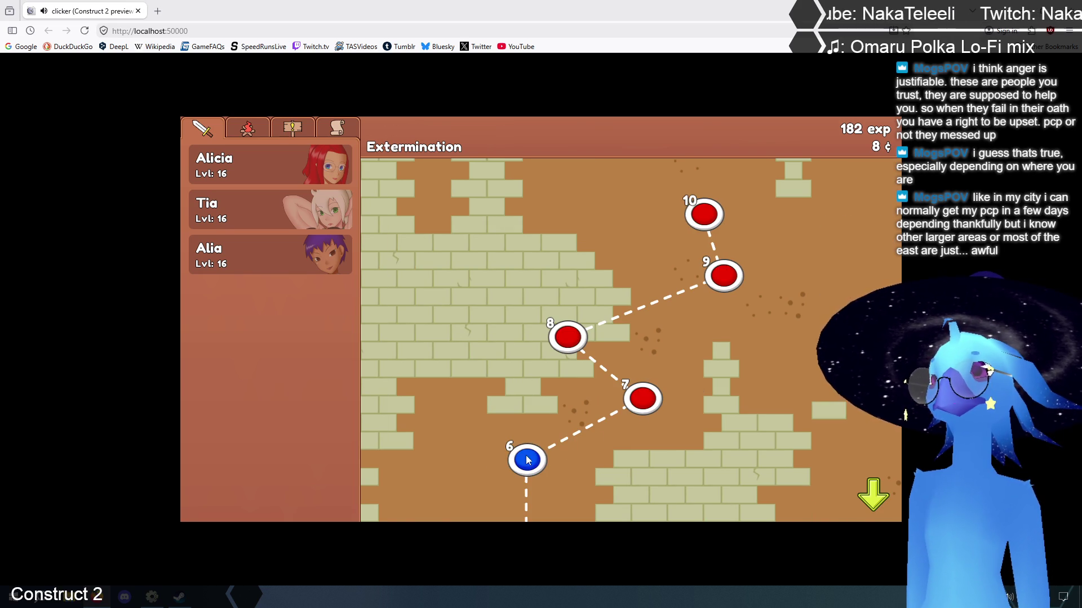
Fight Extermination stages 6, 7, 8 and 10, then start stage 11
{"action": "left_click", "coordinate": [528, 460]}
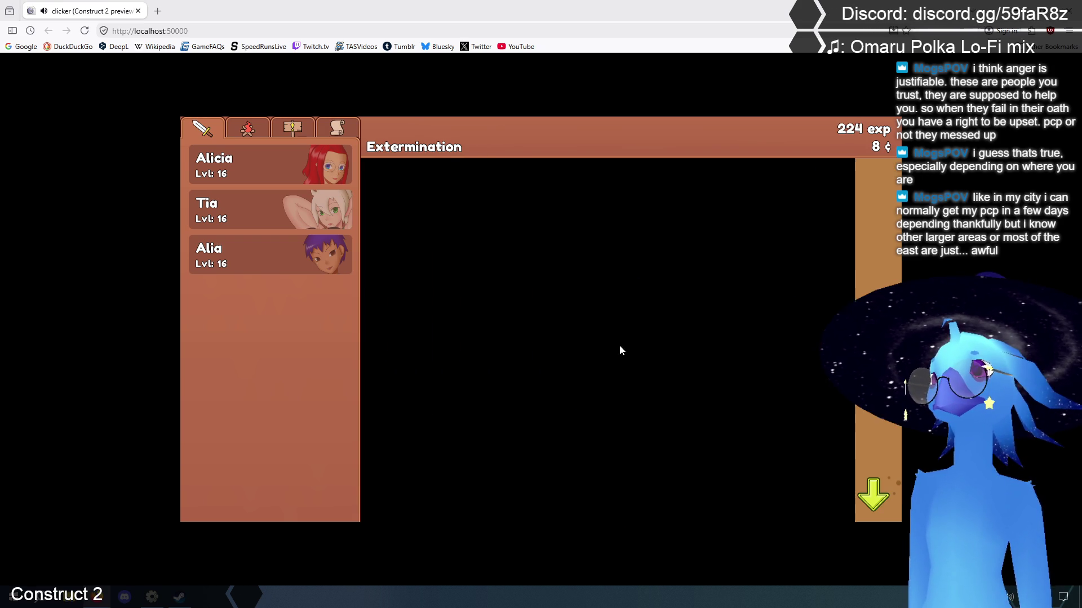
{"action": "left_click", "coordinate": [638, 394]}
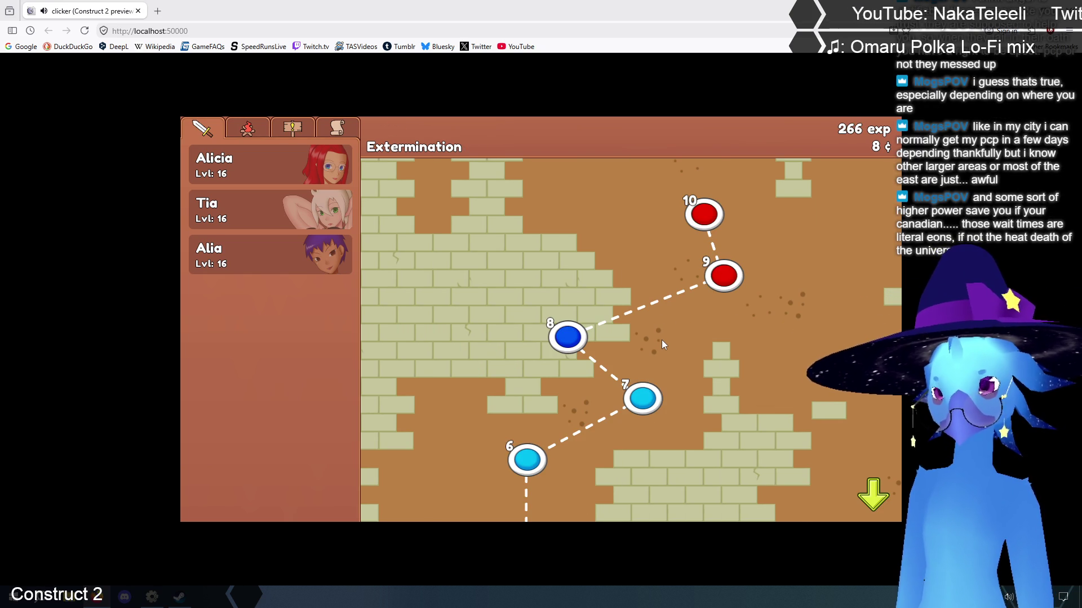
{"action": "left_click", "coordinate": [600, 334]}
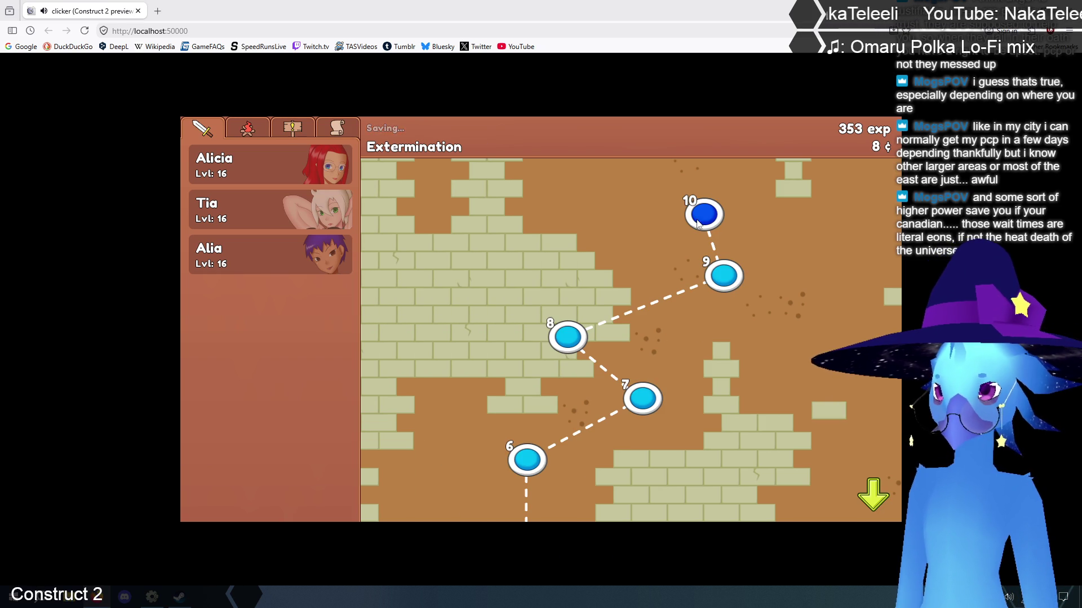
{"action": "left_click", "coordinate": [699, 219]}
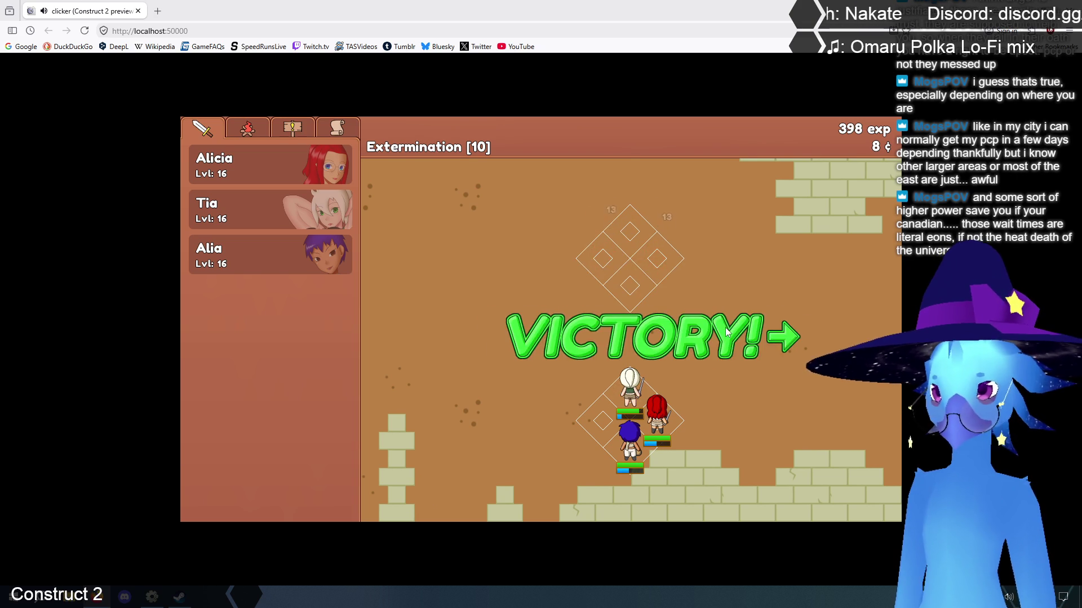
{"action": "left_click", "coordinate": [686, 340]}
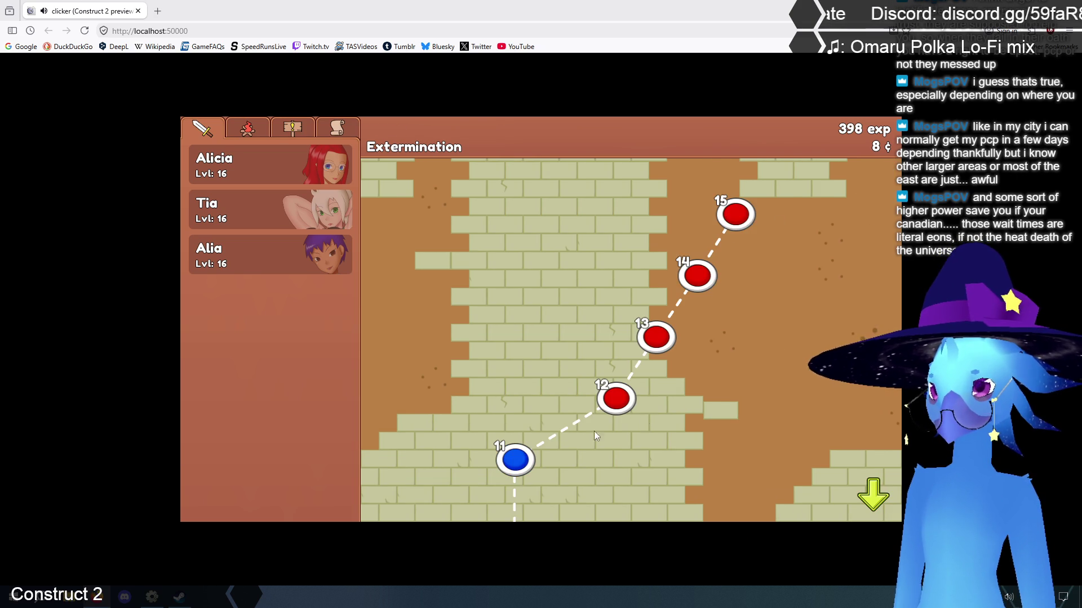
{"action": "left_click", "coordinate": [524, 456]}
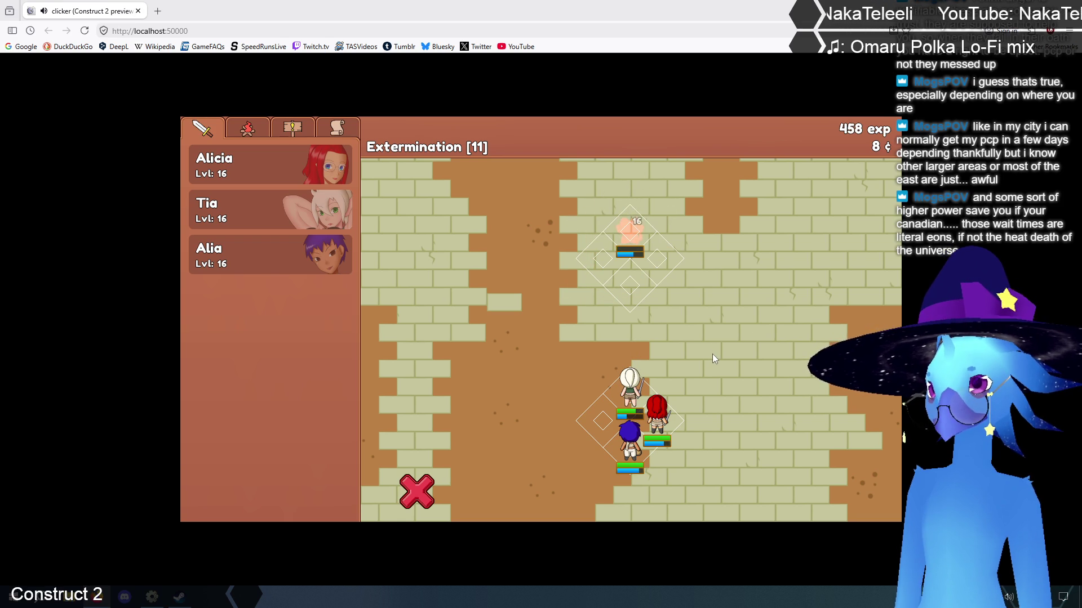
Start Extermination stage 12 and level Tia up to 17
{"action": "left_click", "coordinate": [616, 399]}
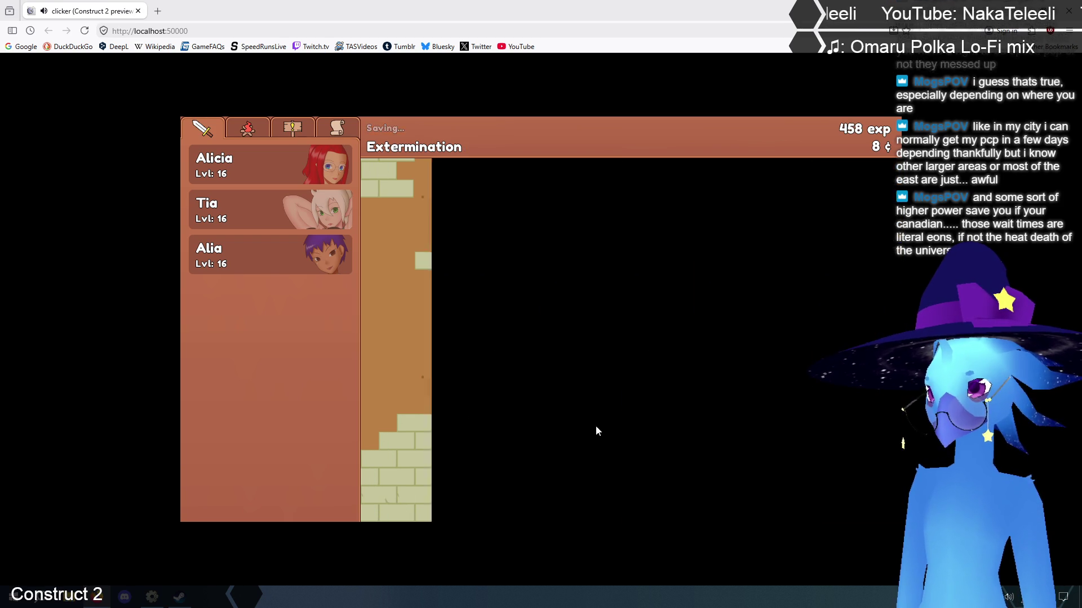
{"action": "left_click", "coordinate": [243, 212]}
{"action": "left_click", "coordinate": [440, 352]}
{"action": "left_click", "coordinate": [476, 156]}
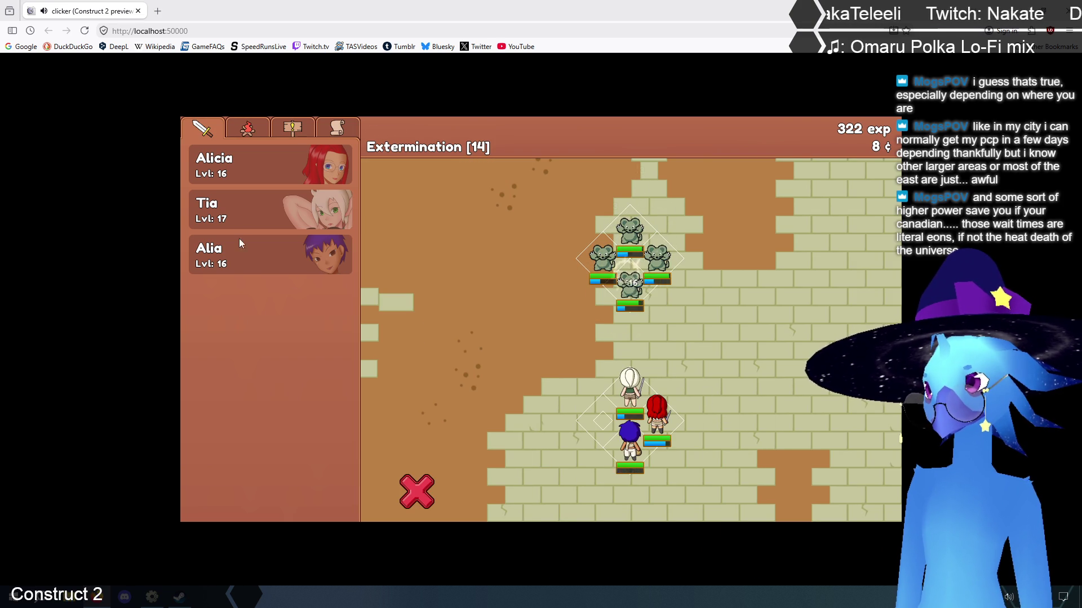
Level Alicia up to 17 while clearing through stage 15
{"action": "left_click", "coordinate": [244, 172]}
{"action": "left_click", "coordinate": [449, 345]}
{"action": "left_click", "coordinate": [474, 157]}
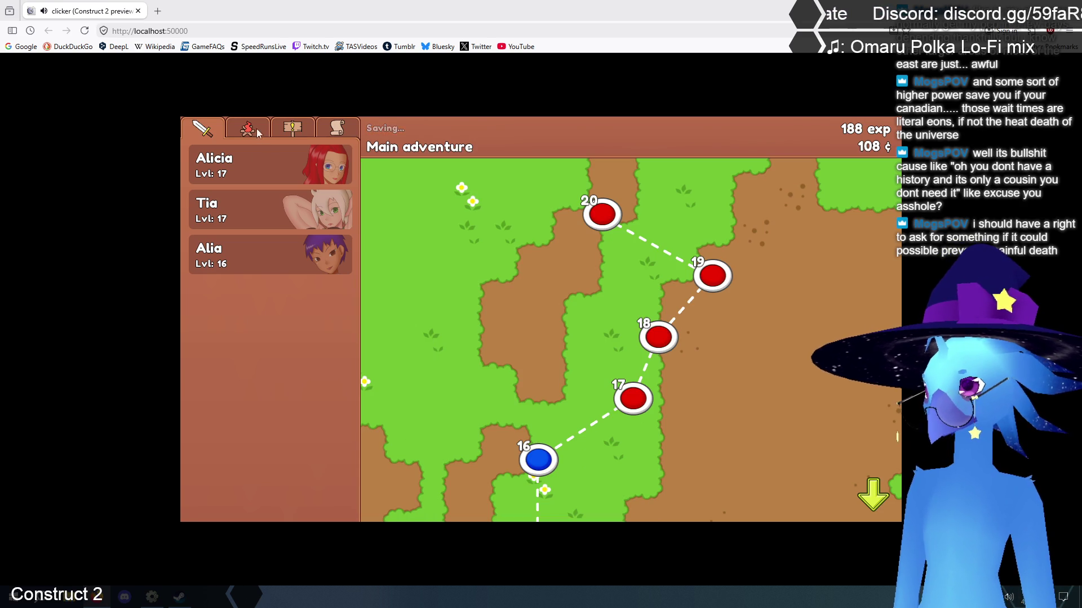
{"action": "left_click", "coordinate": [258, 133]}
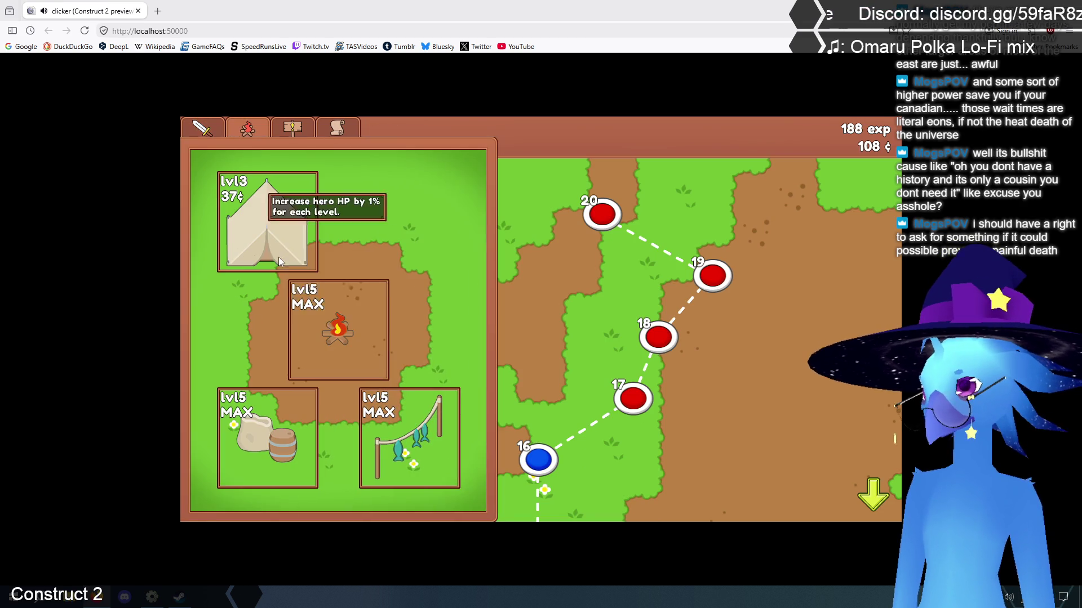
Upgrade the tent to lvl5 MAX, leaving 32 coins, and return to the Main adventure map
{"action": "left_click", "coordinate": [259, 190]}
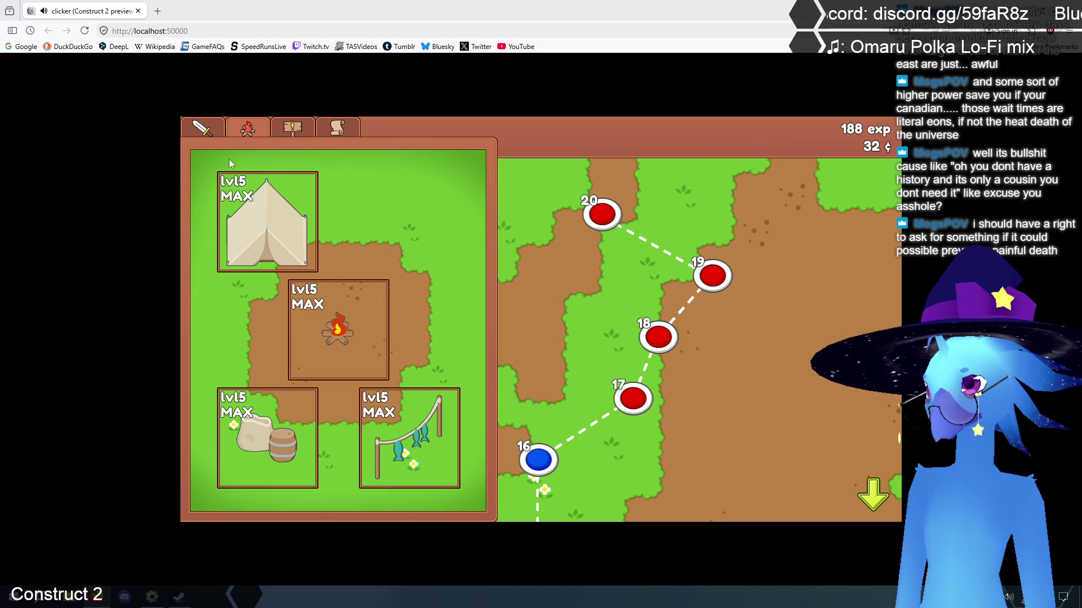
{"action": "left_click", "coordinate": [211, 129]}
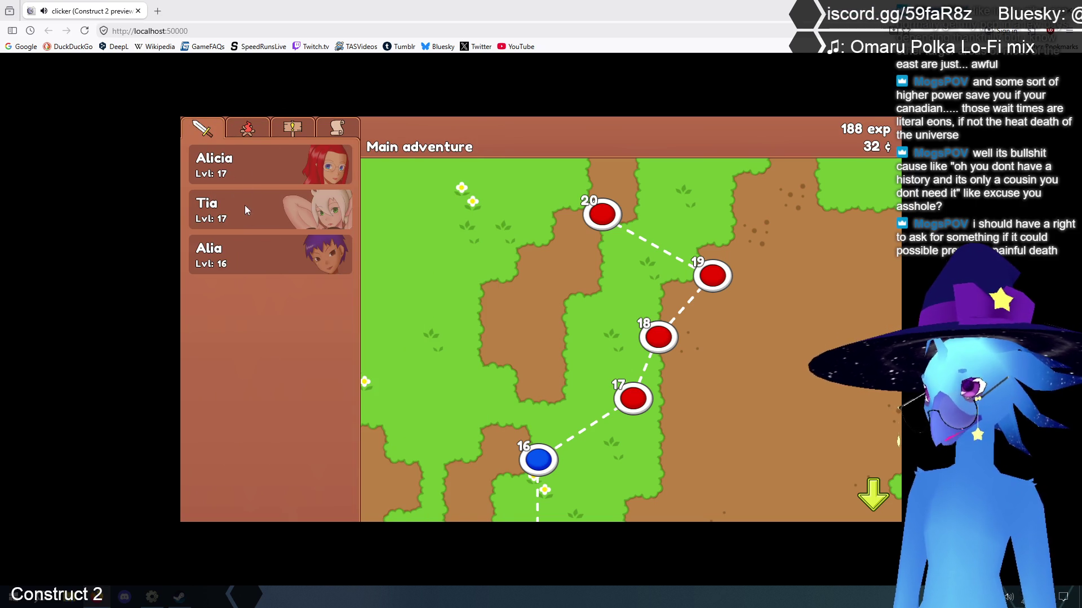
{"action": "left_click", "coordinate": [255, 264]}
{"action": "left_click", "coordinate": [488, 162]}
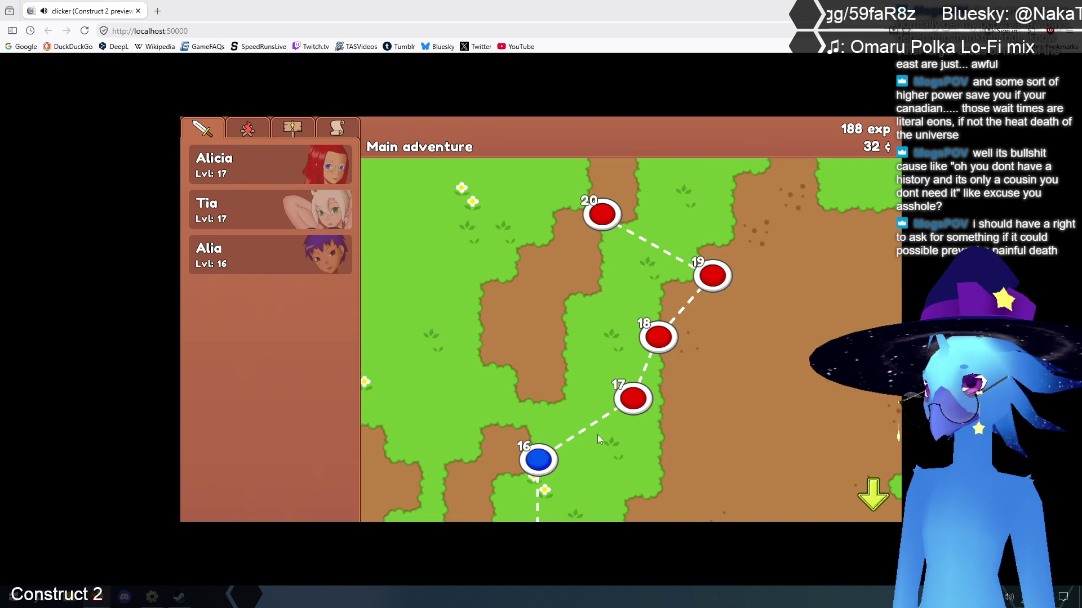